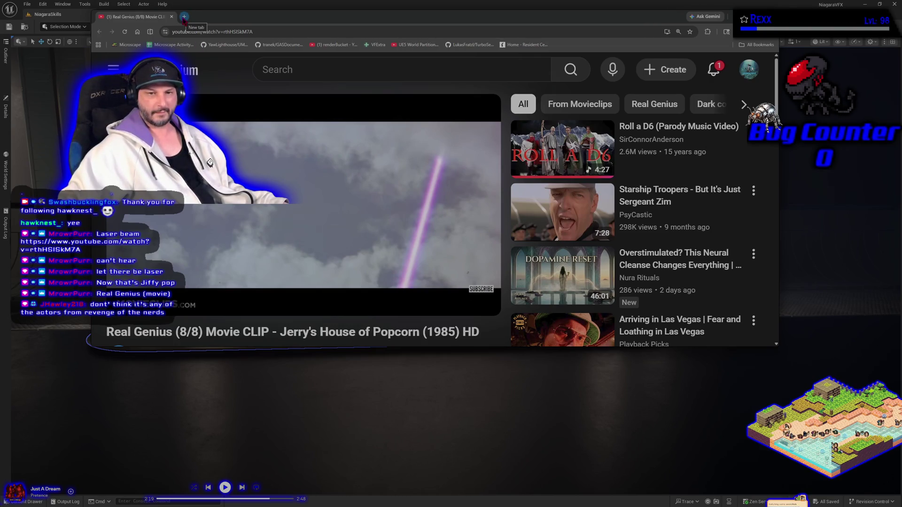
- Enlarge the browser window to show the Real Genius clip's details, then open a new tab
drag(574, 349, 574, 474)
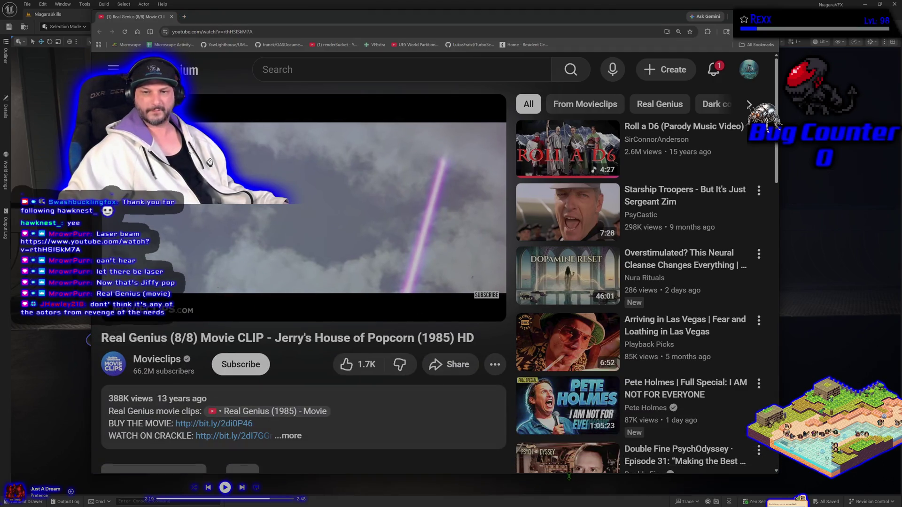
click(184, 17)
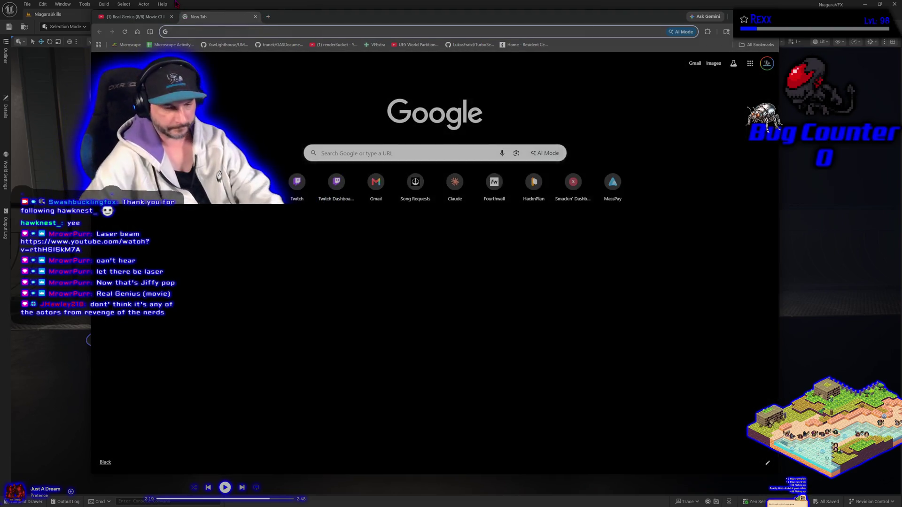
- Search Google for 'revenge of the nerds real genius same actors'
text(revenge)
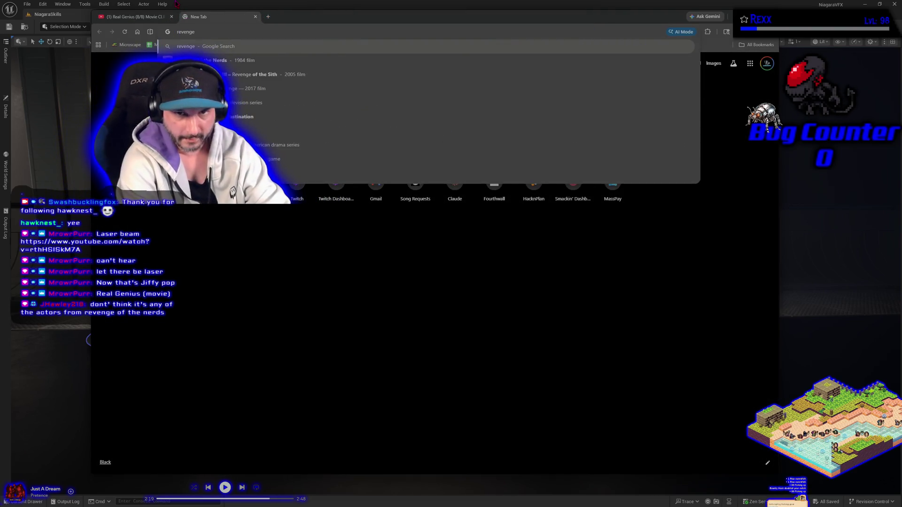
text( of the nerds)
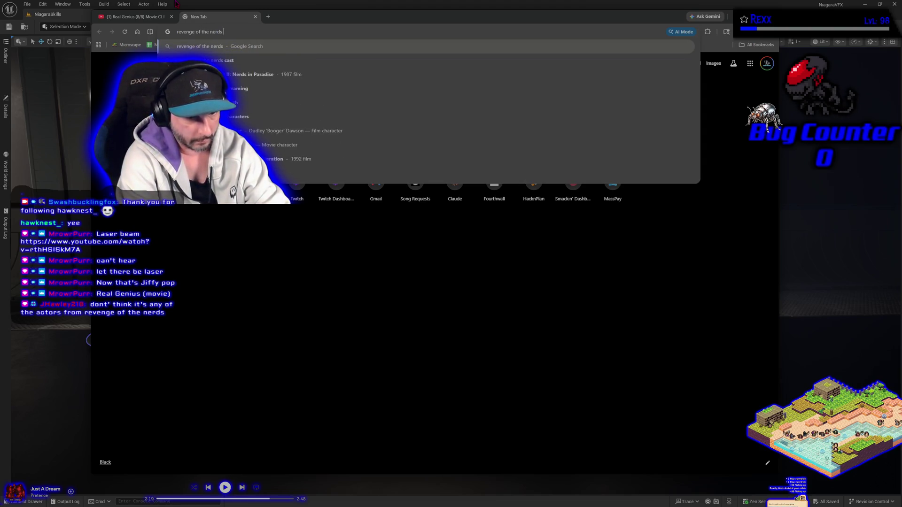
text( real gen)
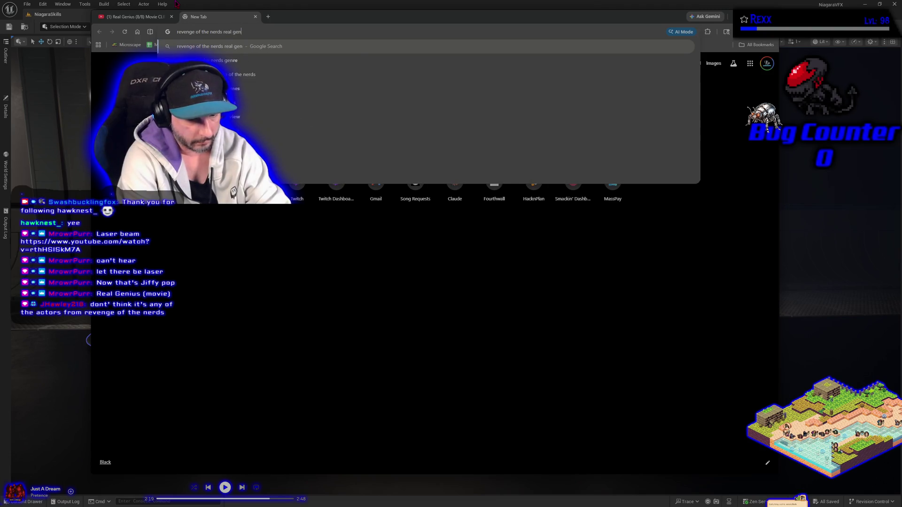
text(ius )
text(same actors)
key(Return)
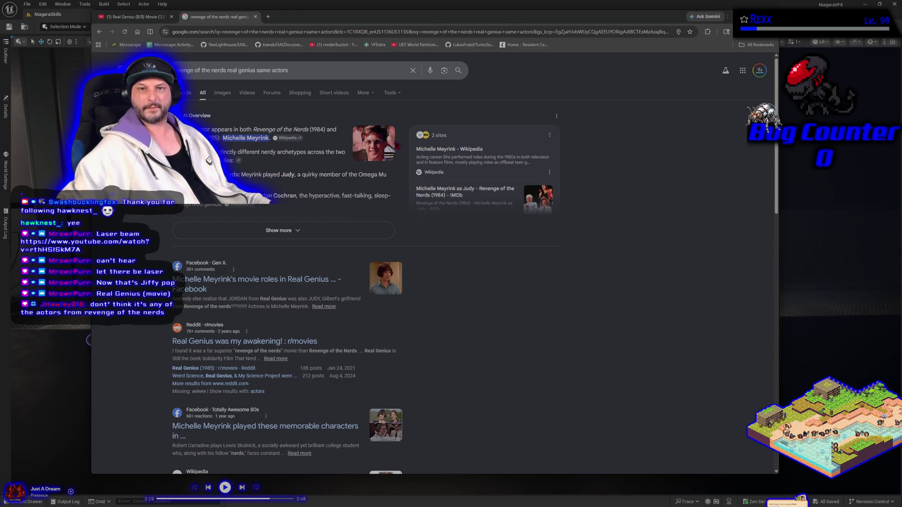
- Browse the cast photos from SlashFilm and Looper in the image viewer
click(394, 145)
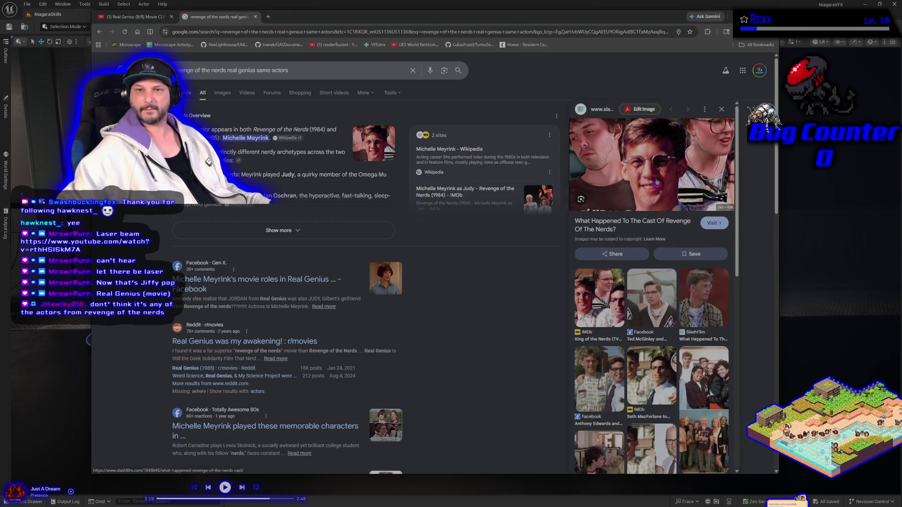
click(704, 296)
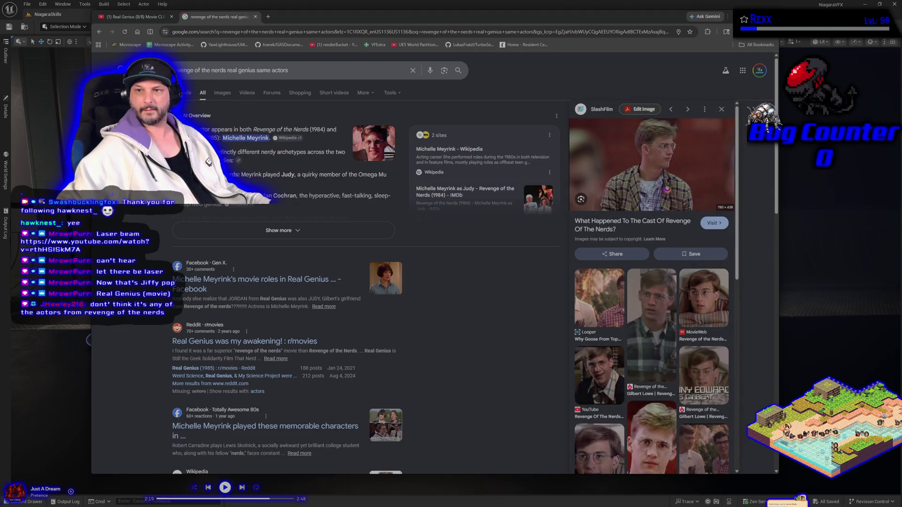
click(595, 277)
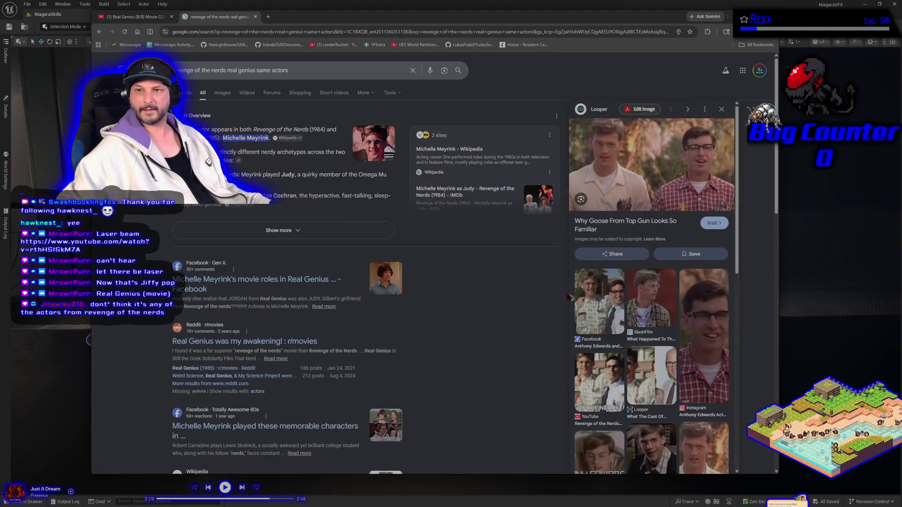
click(659, 314)
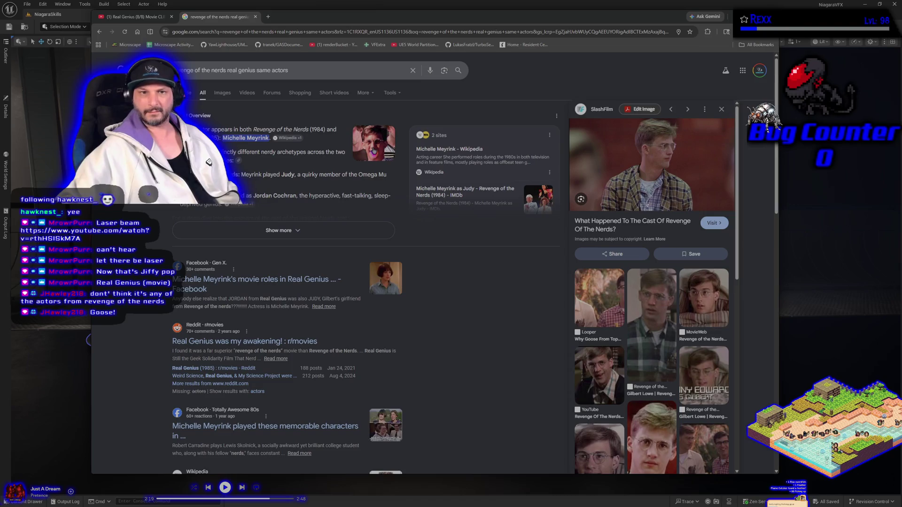
- Expand the AI Overview, check the Facebook post about the shared actress, and return to the results
click(282, 230)
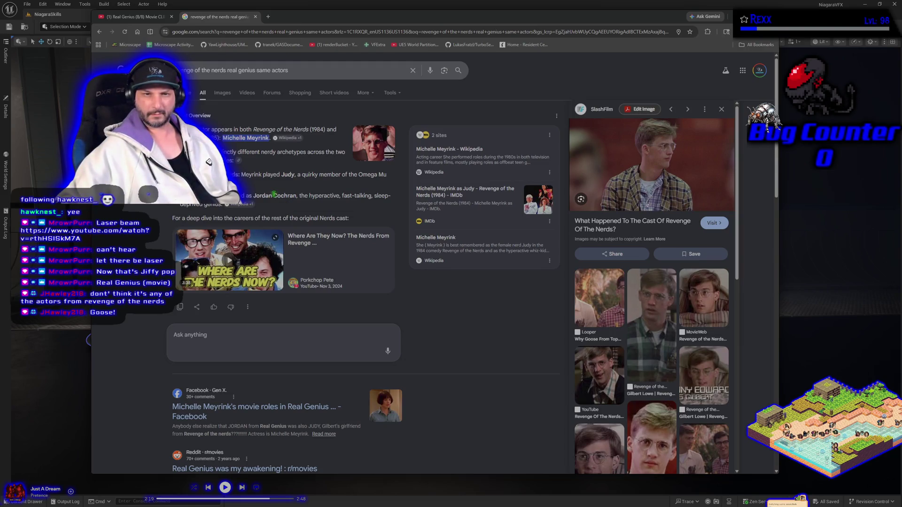
click(390, 400)
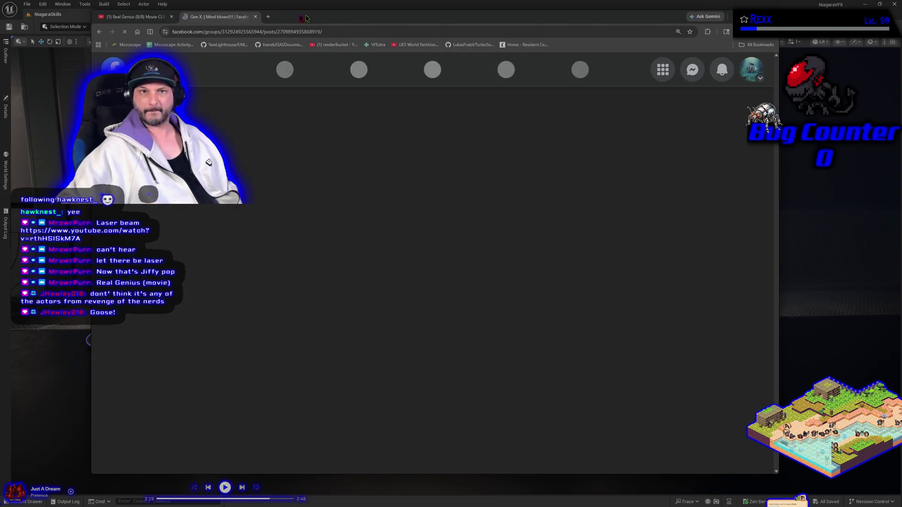
key(alt+Left)
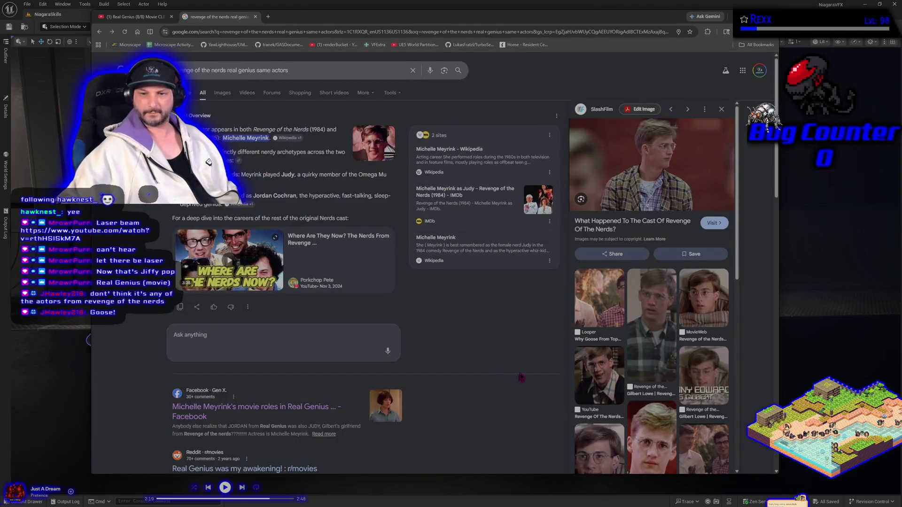
scroll(521, 378, down, 5)
scroll(695, 359, down, 5)
scroll(694, 359, down, 4)
right_click(379, 202)
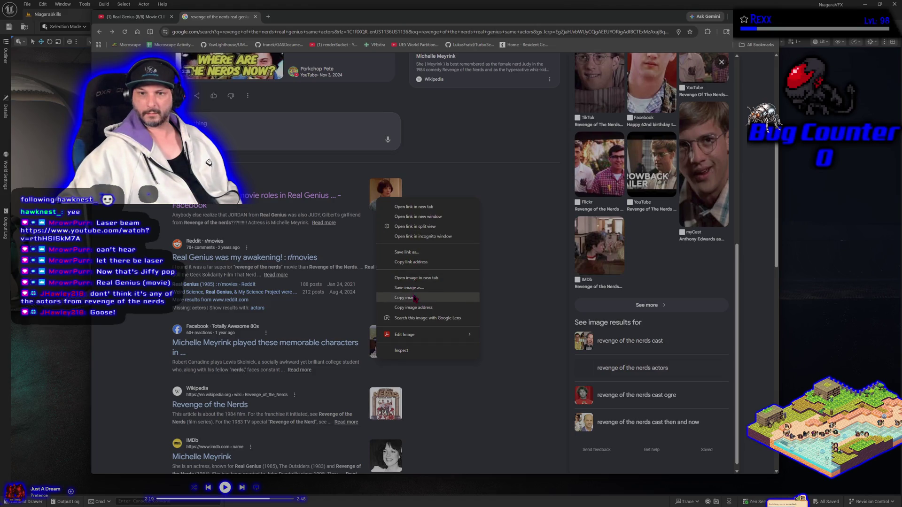
- View the Facebook result's thumbnail in its own tab, then close it and the search tab
click(409, 278)
click(280, 17)
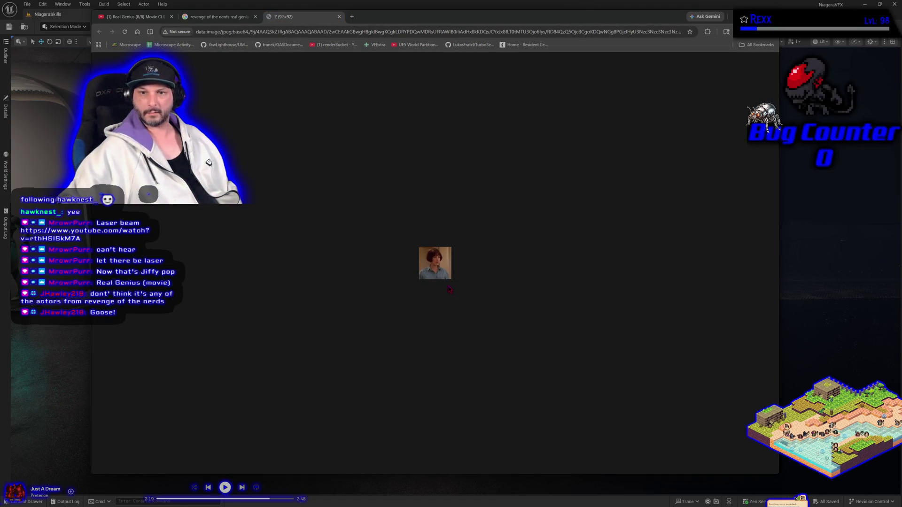
ctrl+scroll(435, 279, up, 9)
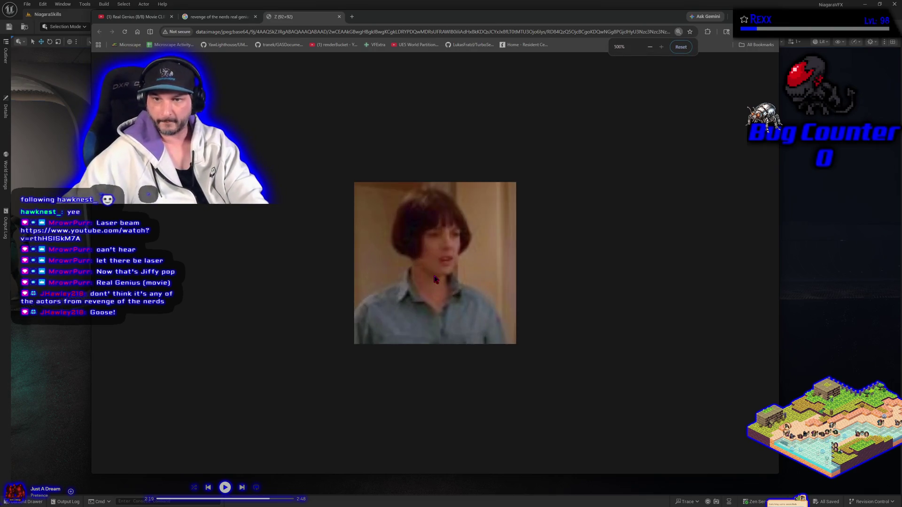
ctrl+scroll(436, 279, down, 9)
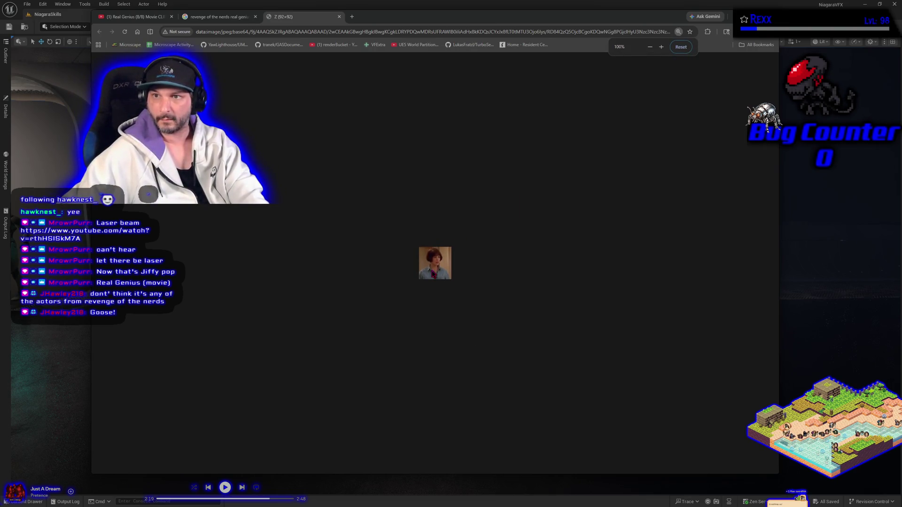
click(339, 17)
scroll(210, 161, up, 2)
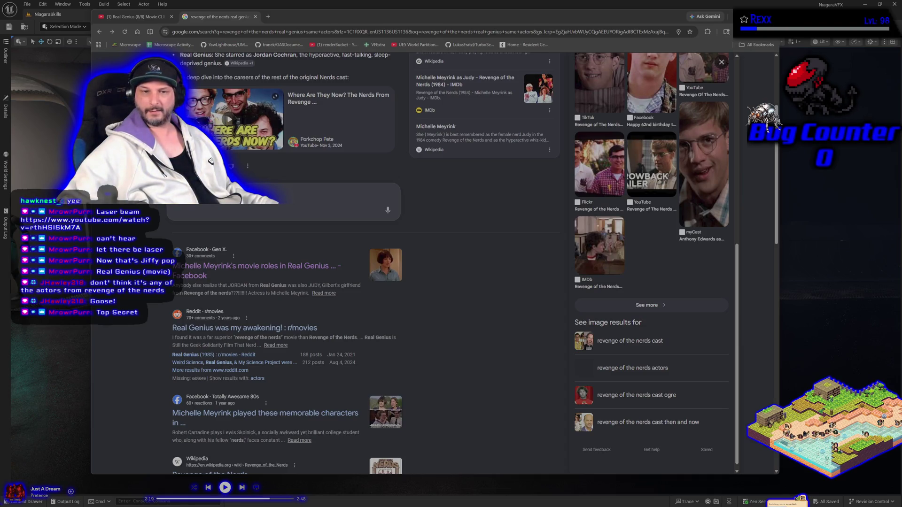
click(256, 18)
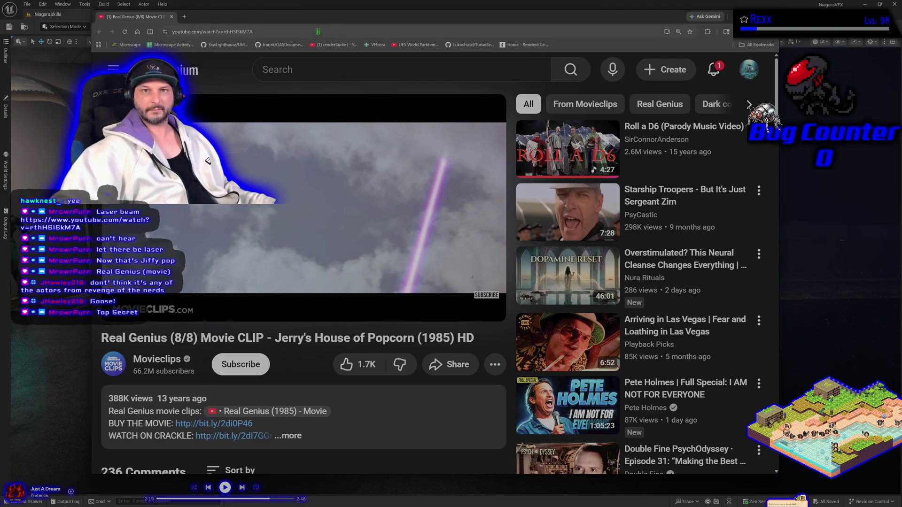
- Shift the browser right and narrow it to expose the Laser Attack level
drag(311, 18, 480, 33)
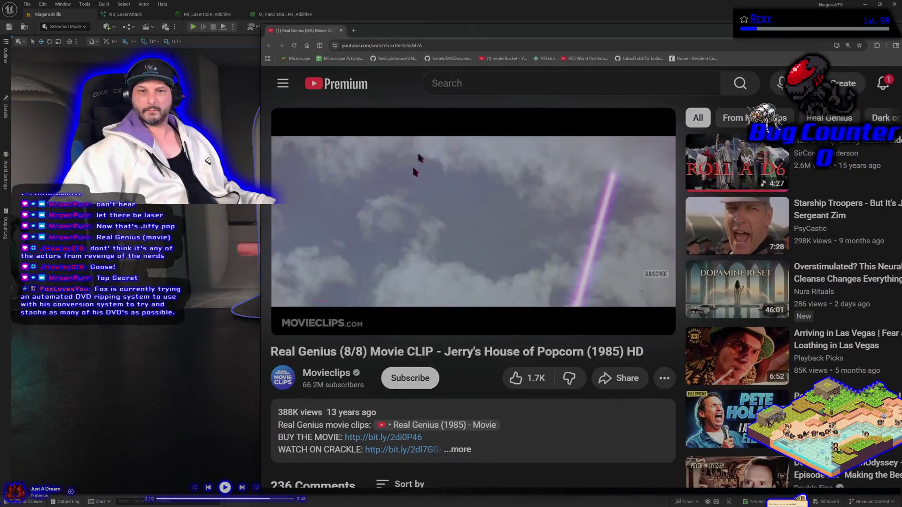
drag(262, 216, 609, 255)
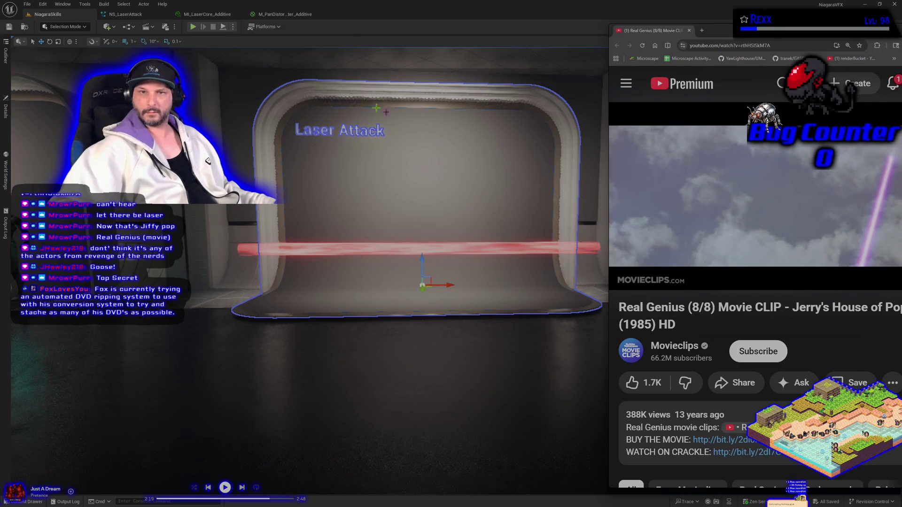
- Switch to the NS_LaserAttack system and show its Mesh Renderer and Initialize Particle settings
click(282, 15)
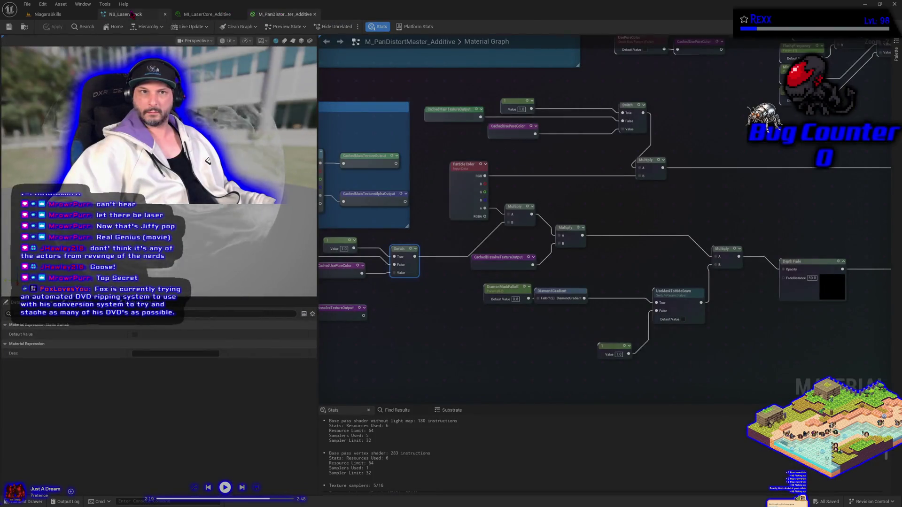
click(127, 14)
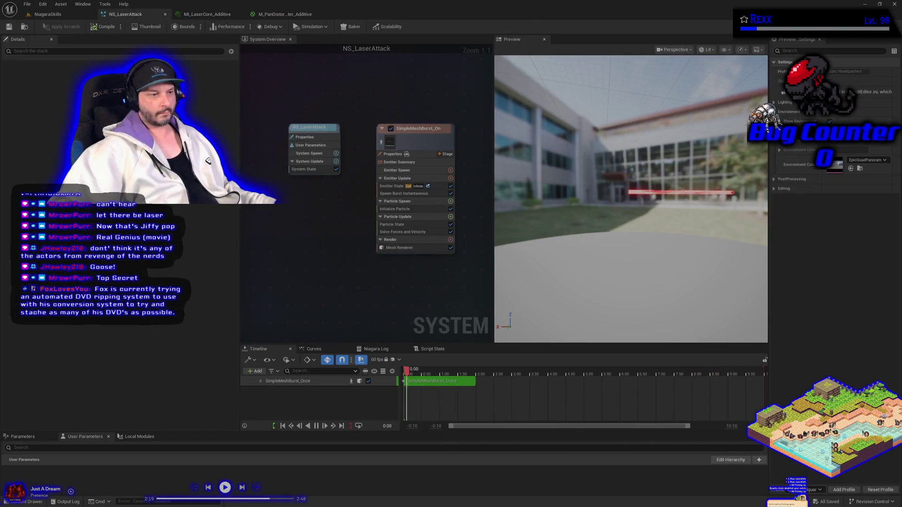
key(alt+Tab)
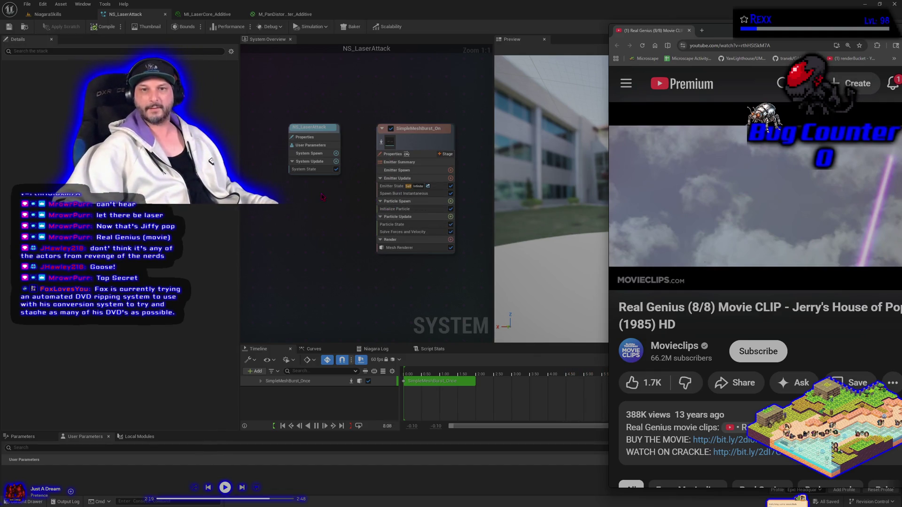
click(400, 248)
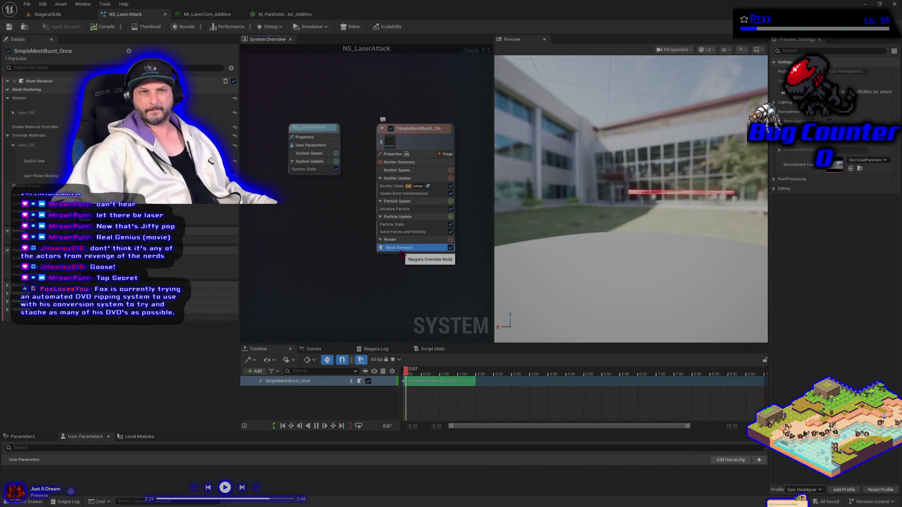
click(394, 209)
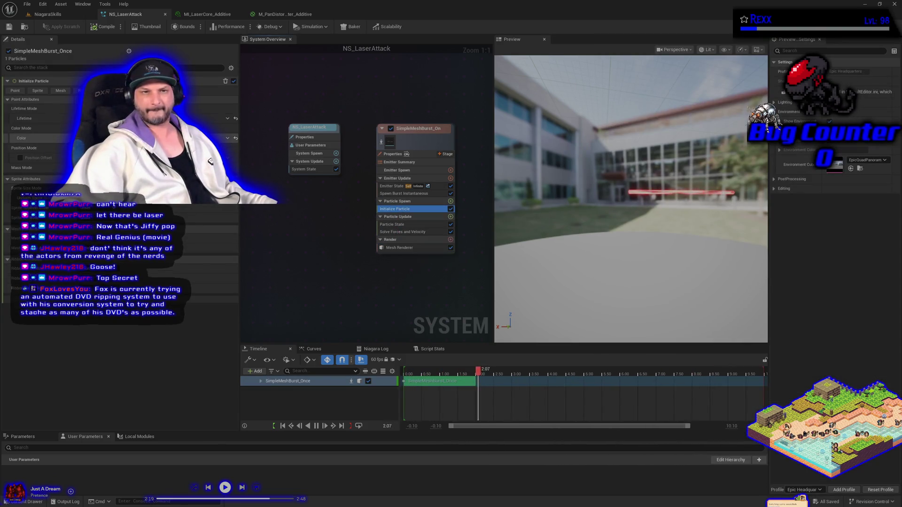
- Set the laser's particle colour to deep purple at about 0.885 brightness
click(141, 138)
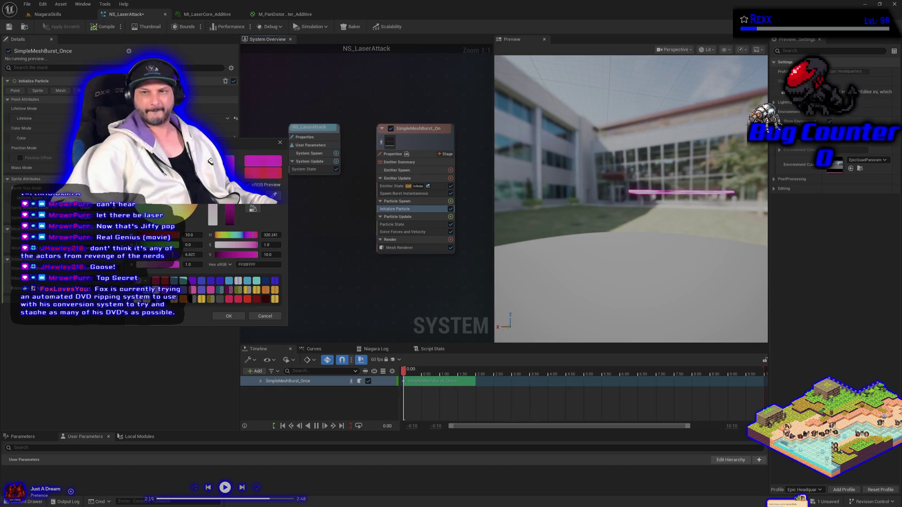
click(210, 162)
click(210, 161)
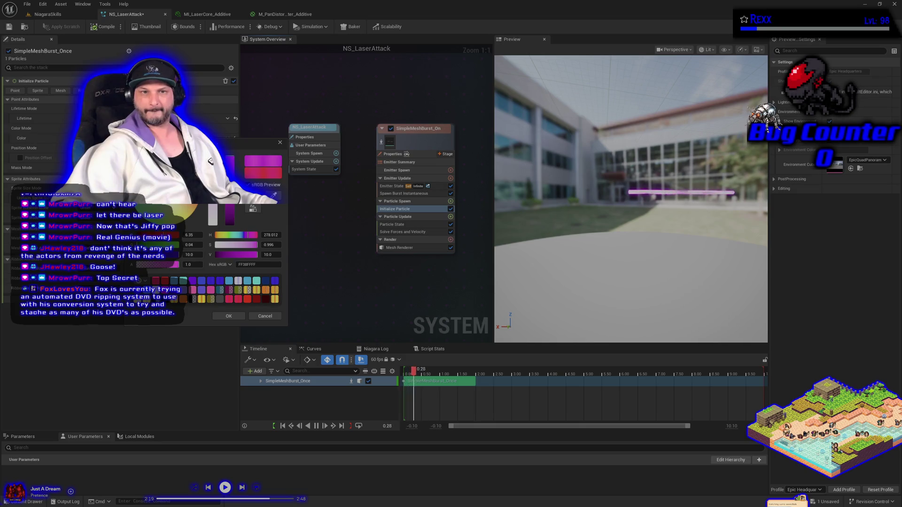
click(210, 161)
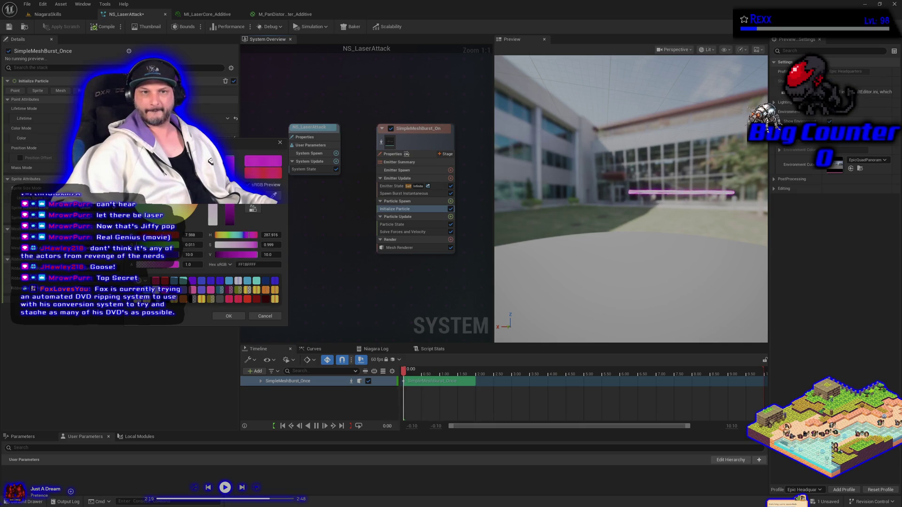
click(210, 161)
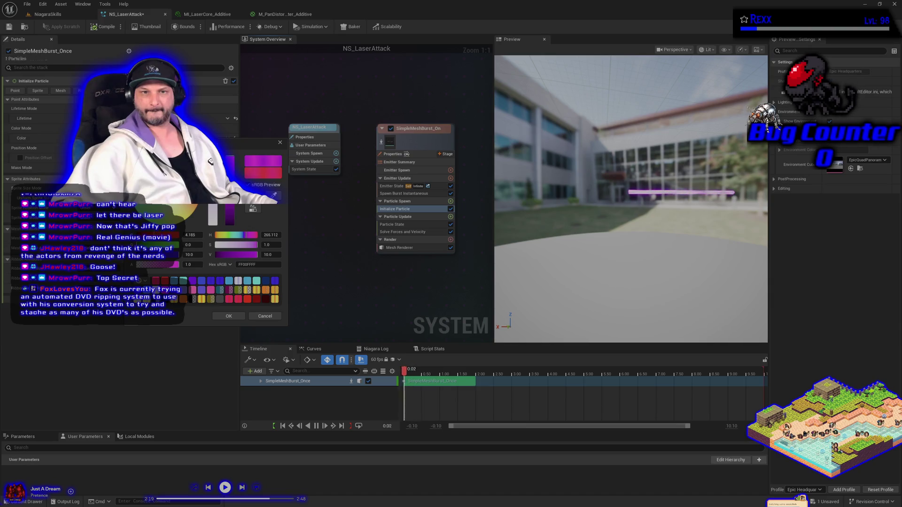
click(231, 222)
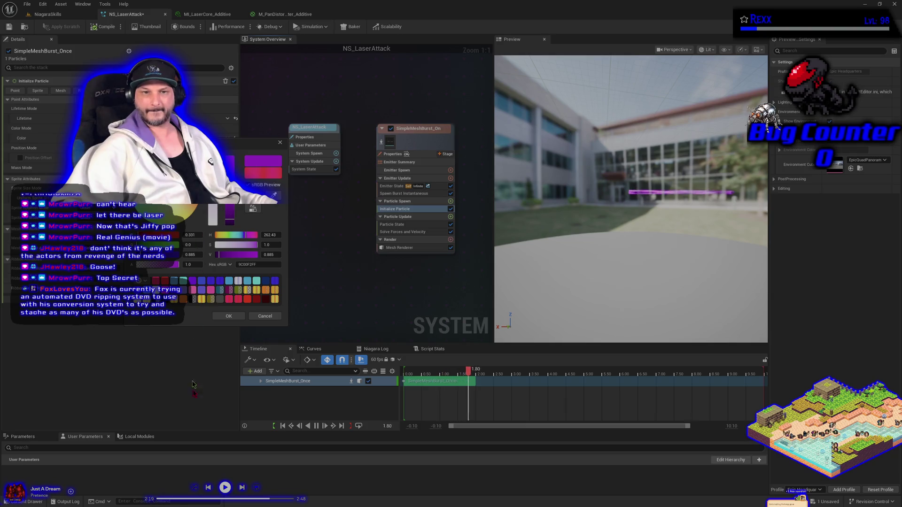
click(229, 316)
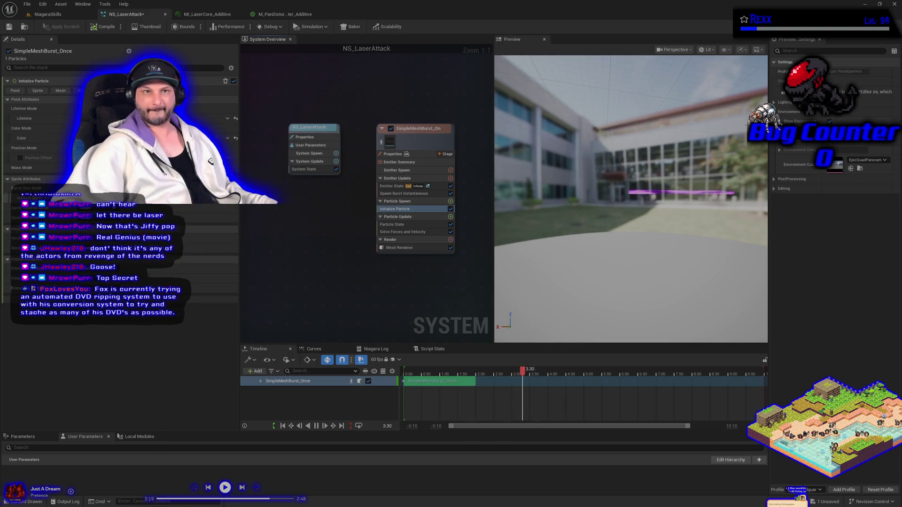
- Compile and save NS_LaserAttack, then return to the NiagaraSkills level
click(92, 26)
click(8, 26)
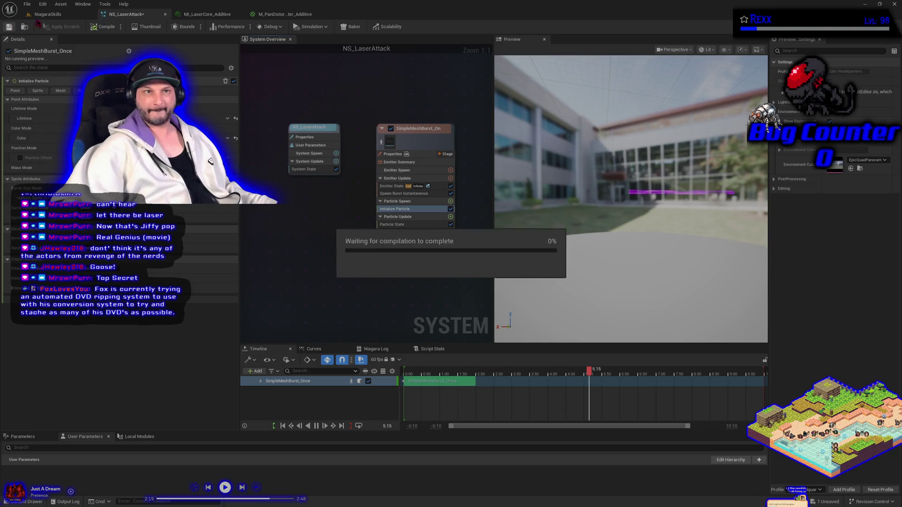
click(58, 15)
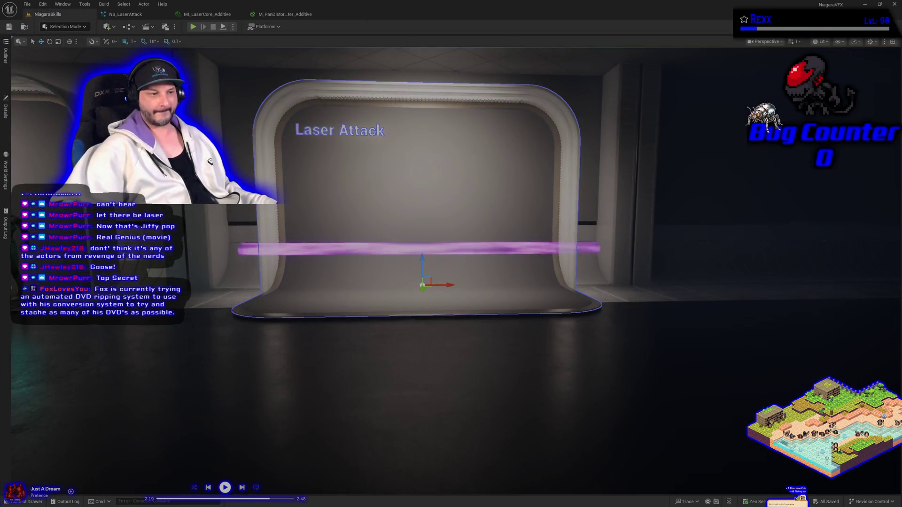
- Bring the movie clip window forward, move it left and narrow it to uncover the editor
key(alt+Tab)
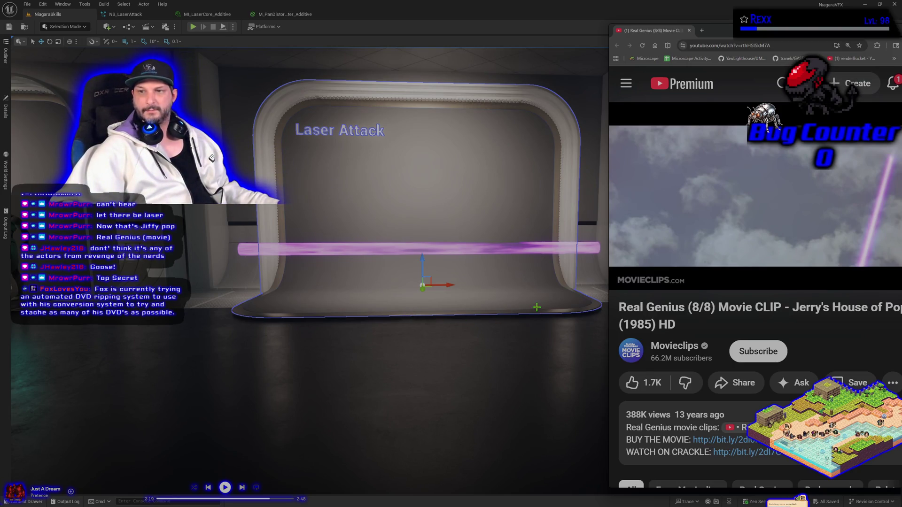
drag(705, 33, 56, 64)
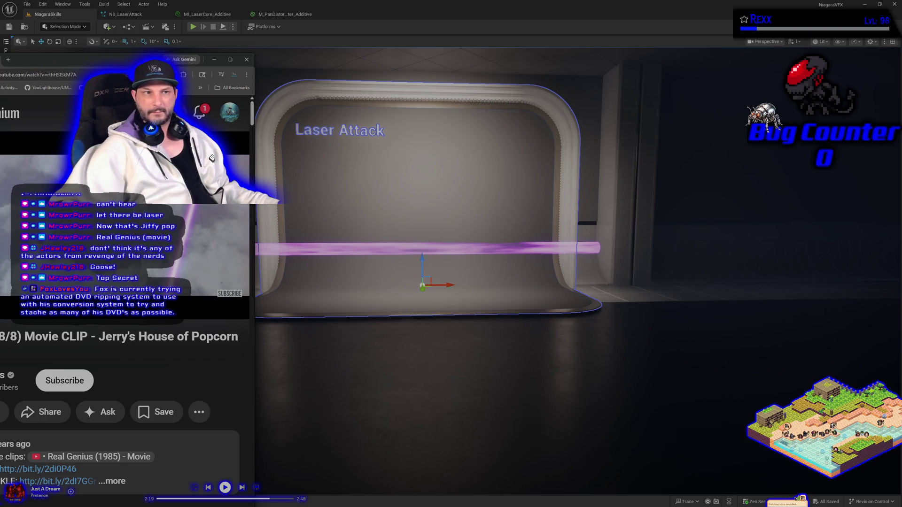
mouse_move(141, 59)
mouse_down()
mouse_move(154, 77)
mouse_move(154, 110)
mouse_up()
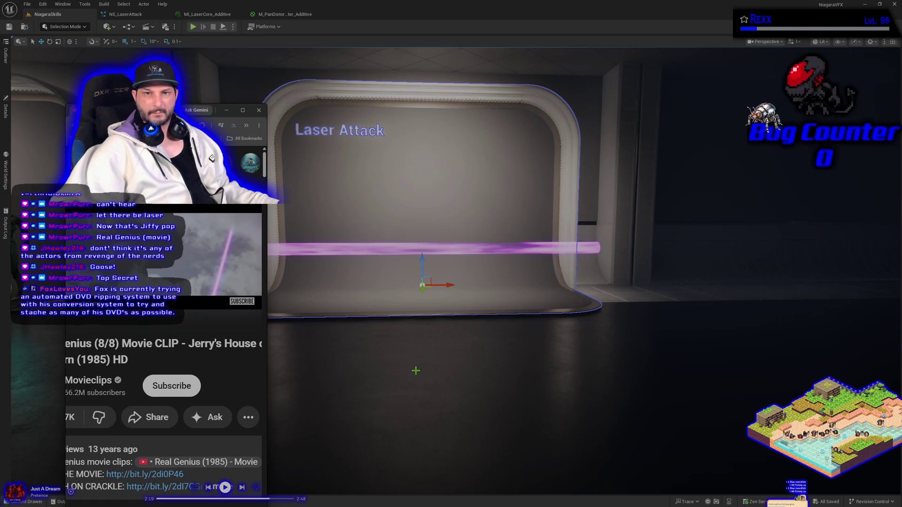
- Try rotating the laser beam 20°, then undo to keep its original orientation
click(397, 248)
key(r)
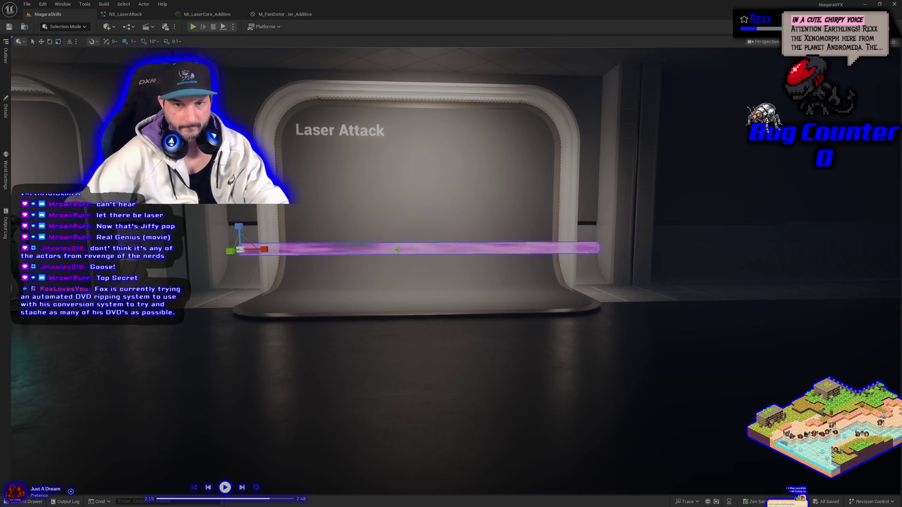
key(e)
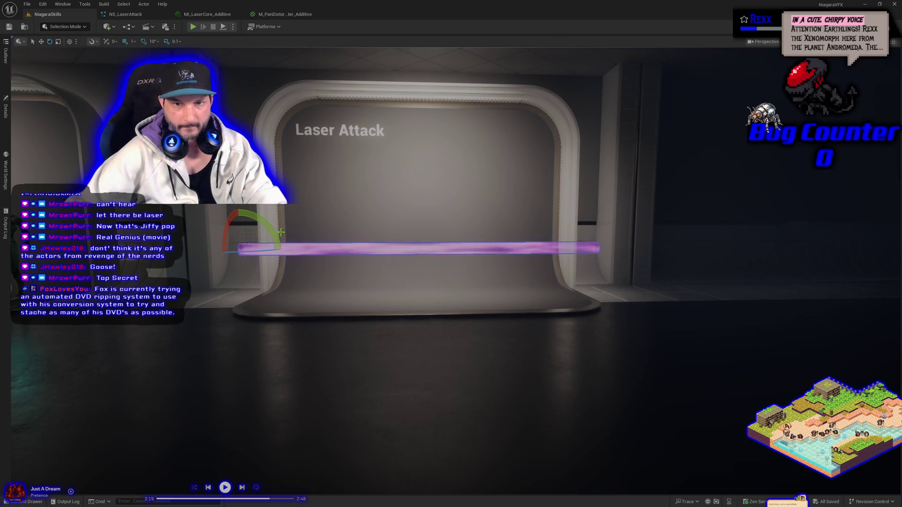
drag(278, 233, 283, 245)
key(ctrl+z)
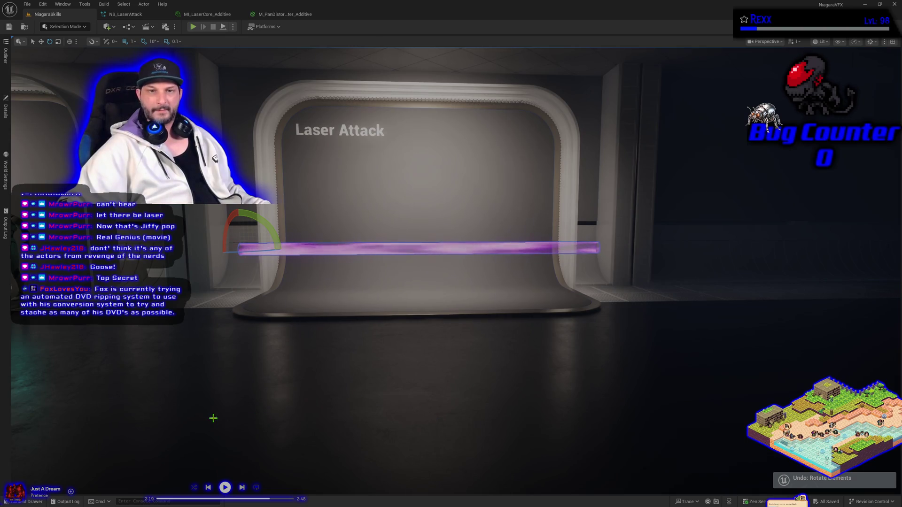
- Browse the MasterMaterials assets while selecting the wall, laser and floor meshes
click(24, 502)
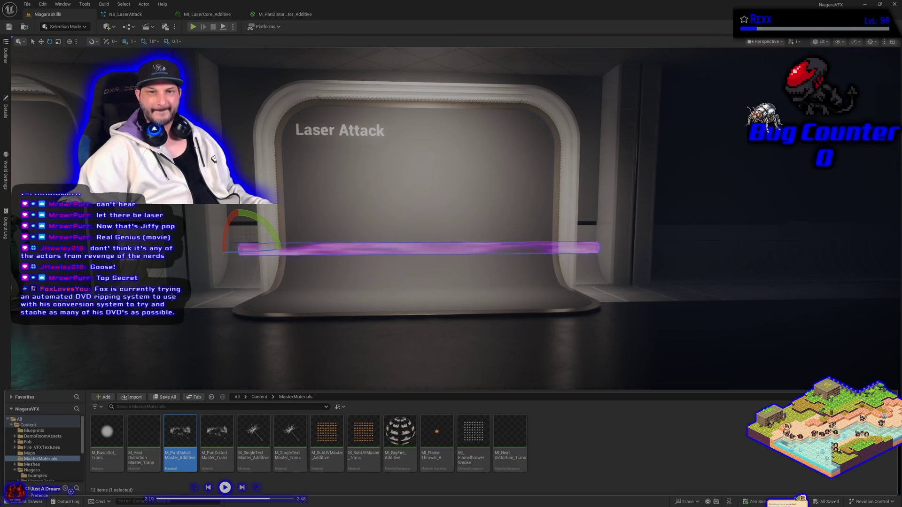
click(192, 319)
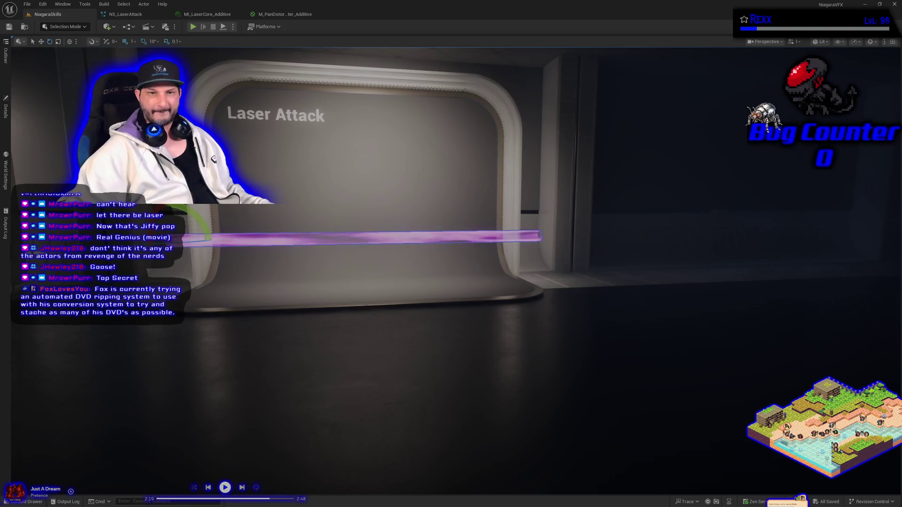
click(190, 239)
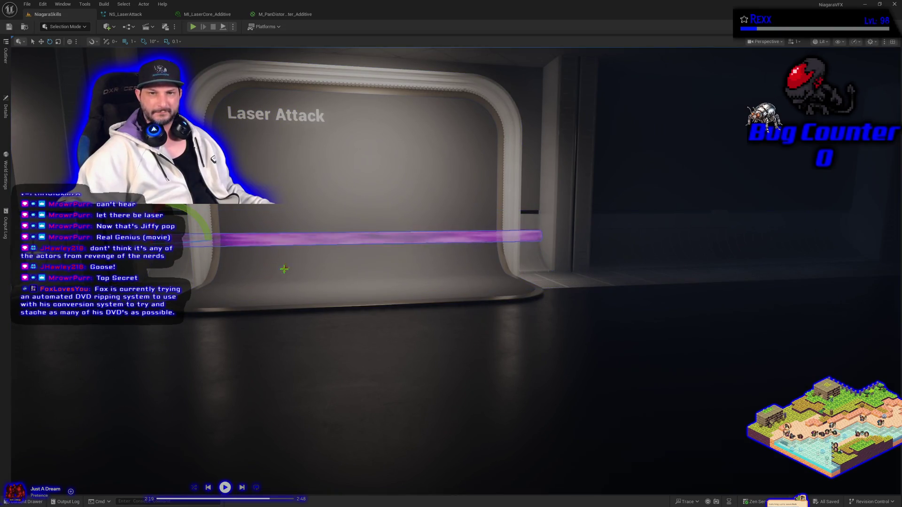
click(216, 365)
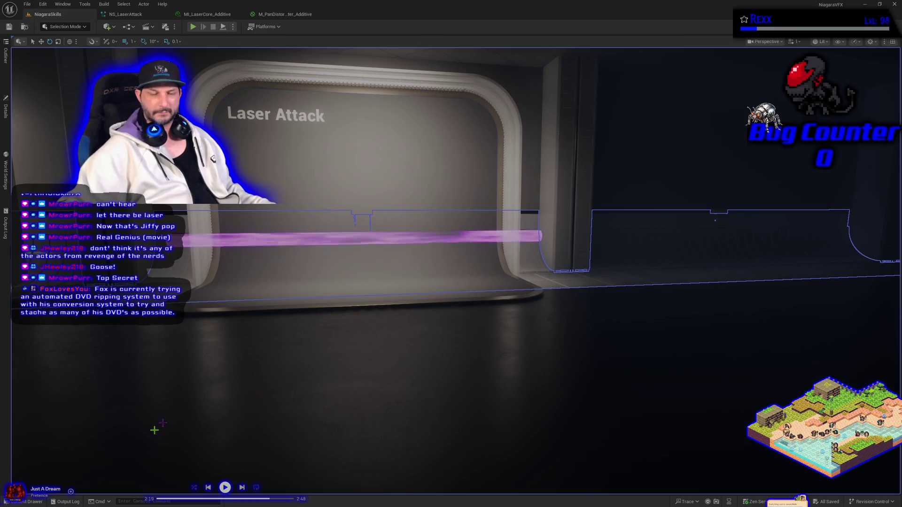
click(28, 502)
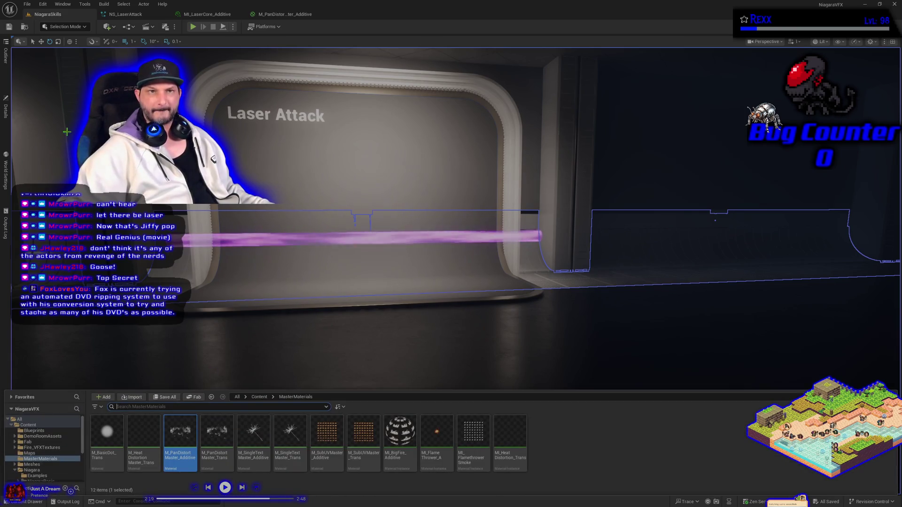
key(alt+Tab)
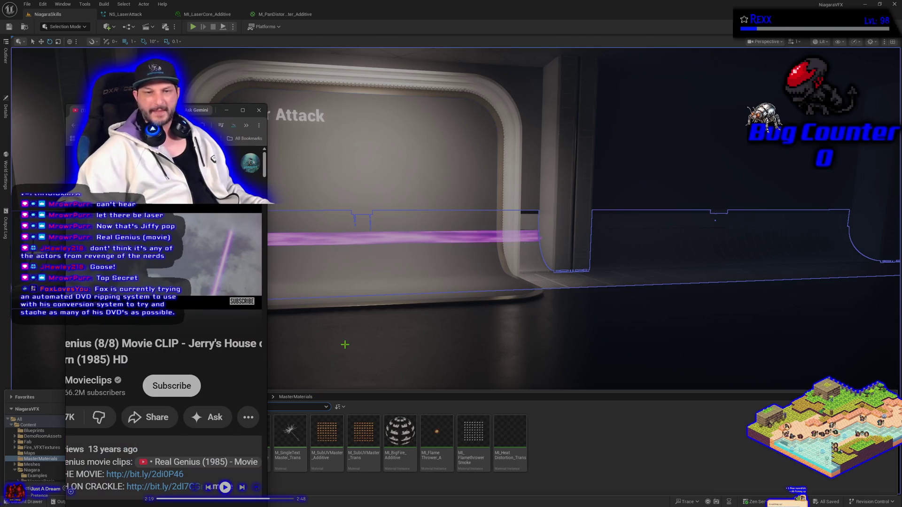
- Close the clip window and MasterMaterials drawer, then move the view closer along the laser
click(252, 112)
click(414, 335)
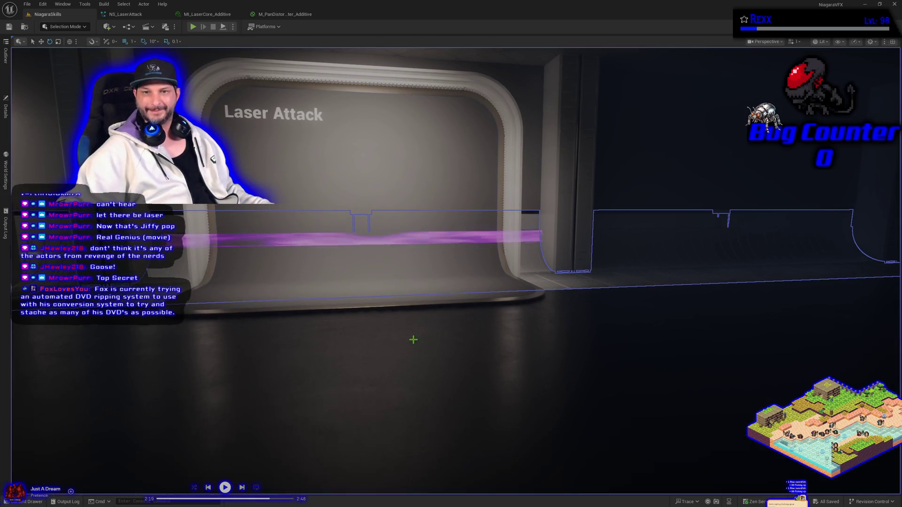
scroll(375, 326, up, 3)
scroll(416, 371, up, 3)
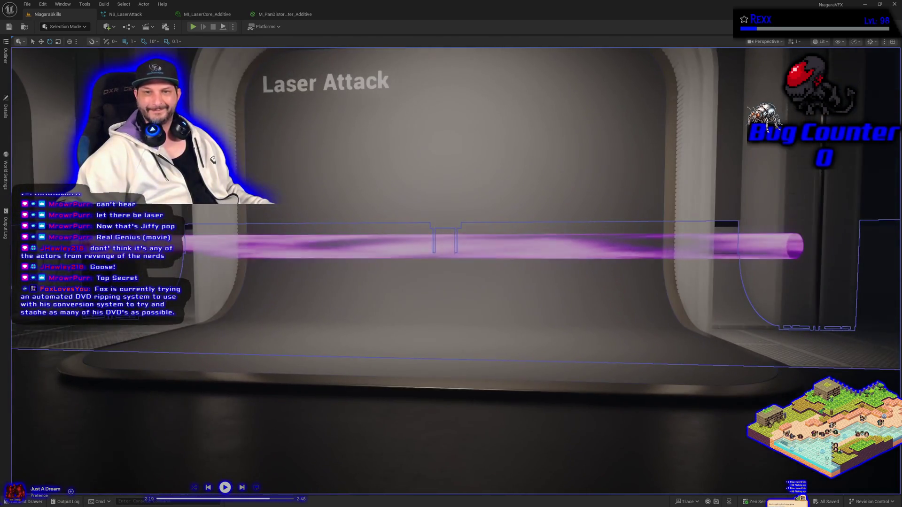
key(Right)
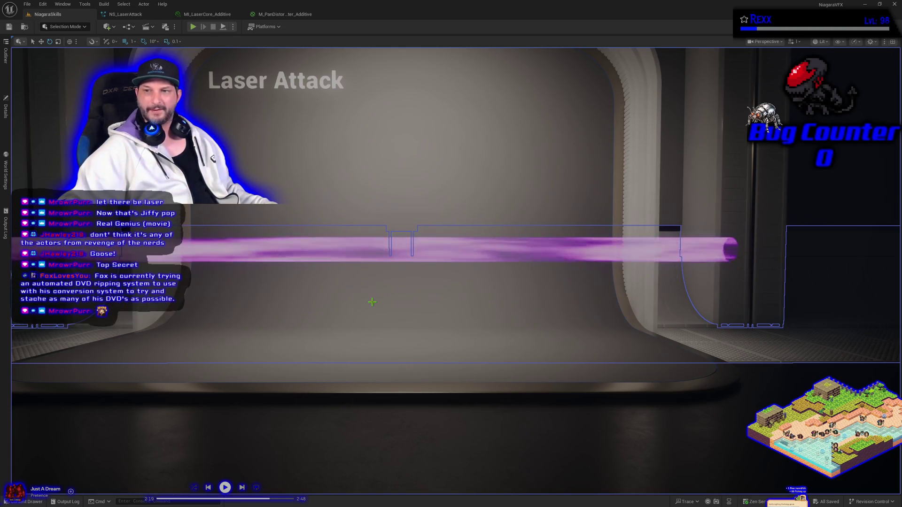
scroll(372, 302, down, 2)
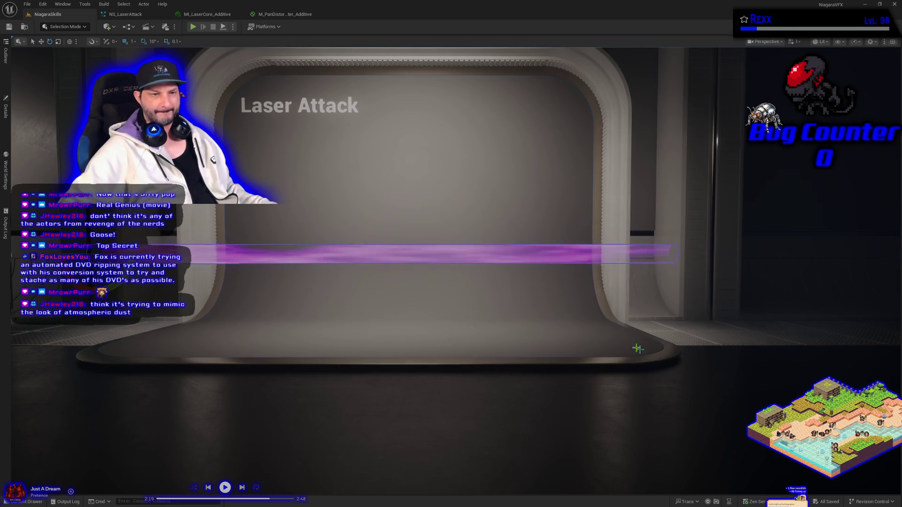
- Select the stage backdrop and curved floor, then raise the Create Laser Core lecture window
click(343, 323)
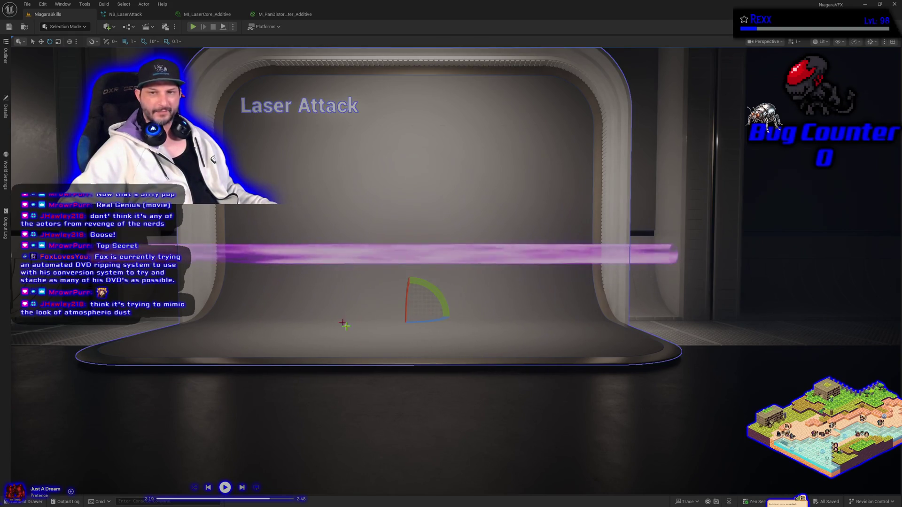
click(371, 446)
click(336, 342)
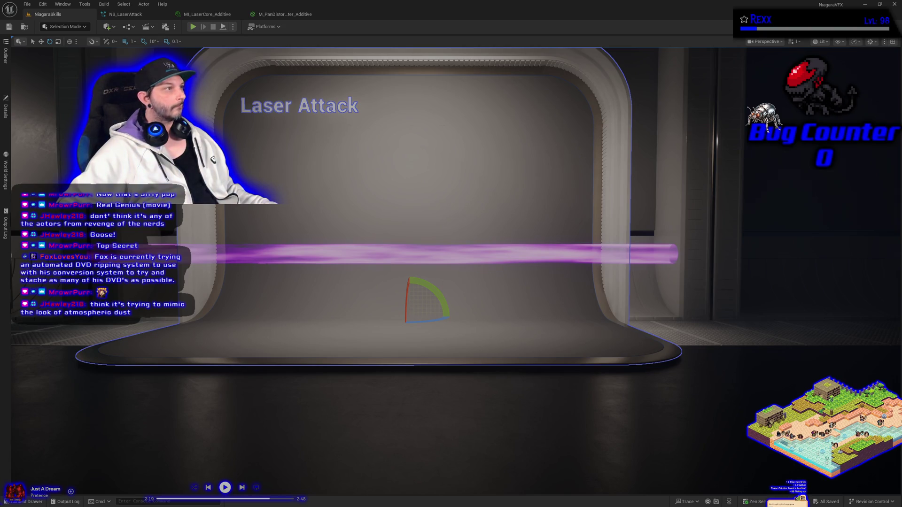
key(alt+Tab)
mouse_move(282, 341)
mouse_down()
mouse_move(296, 274)
mouse_move(296, 283)
mouse_up()
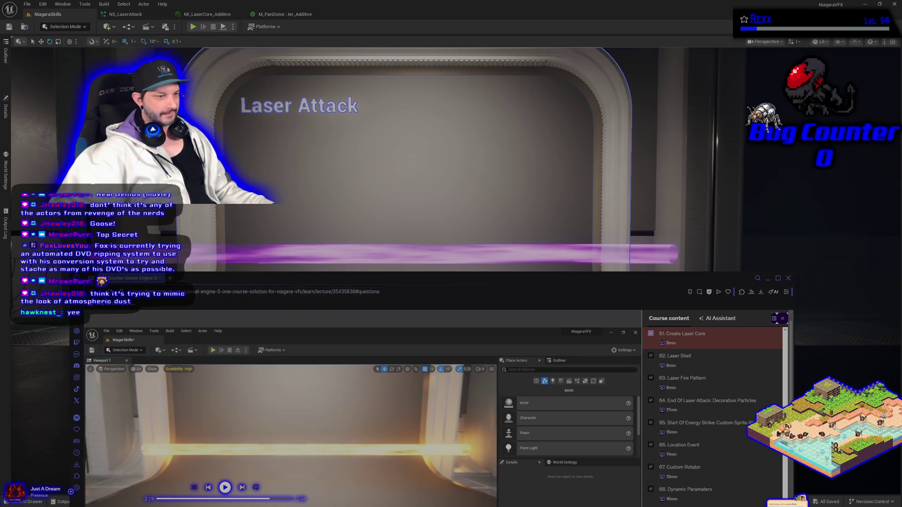
- Skip the music ahead two tracks to BRUTE FORCE ATTACK and minimize the Udemy lecture window
click(243, 488)
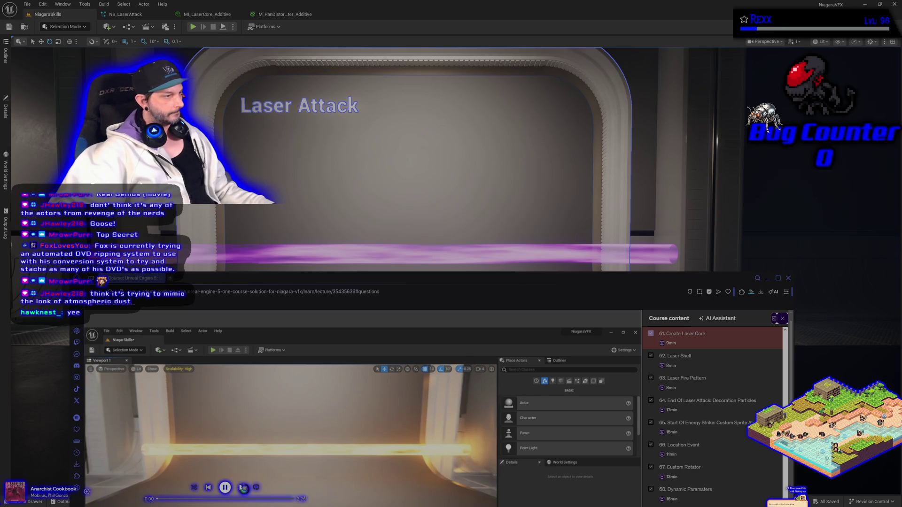
click(243, 488)
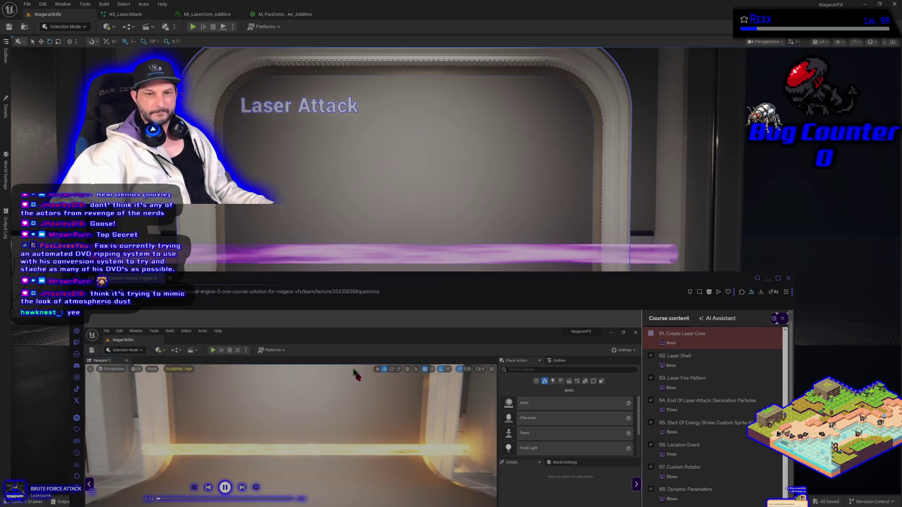
click(331, 270)
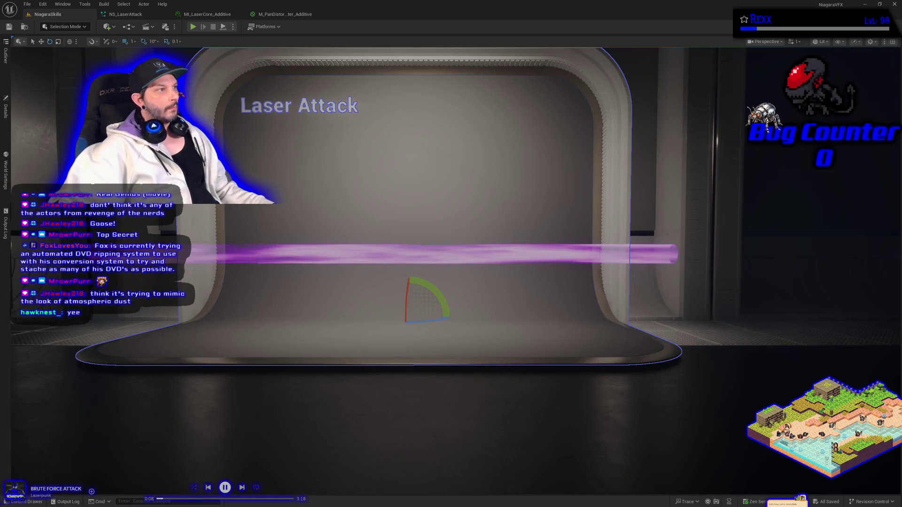
- Select the back wall and floor mesh, then clear the selection in the level
click(273, 442)
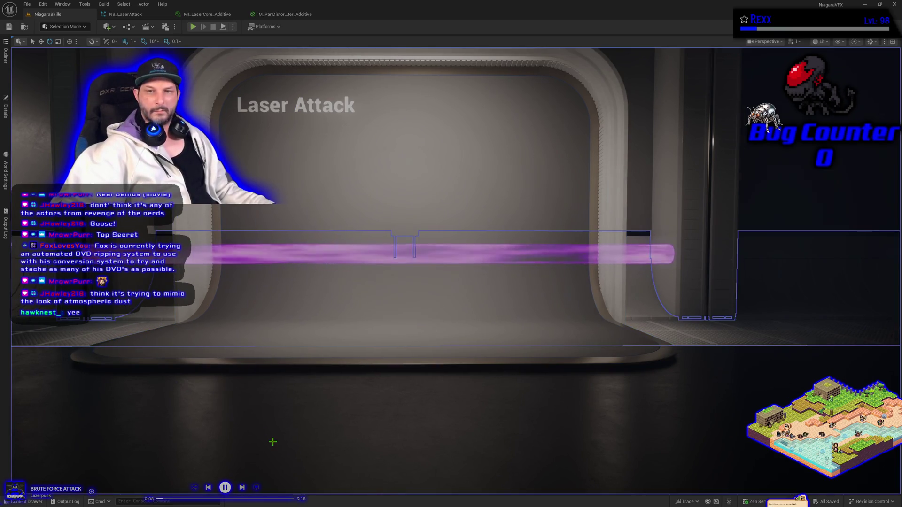
key(Escape)
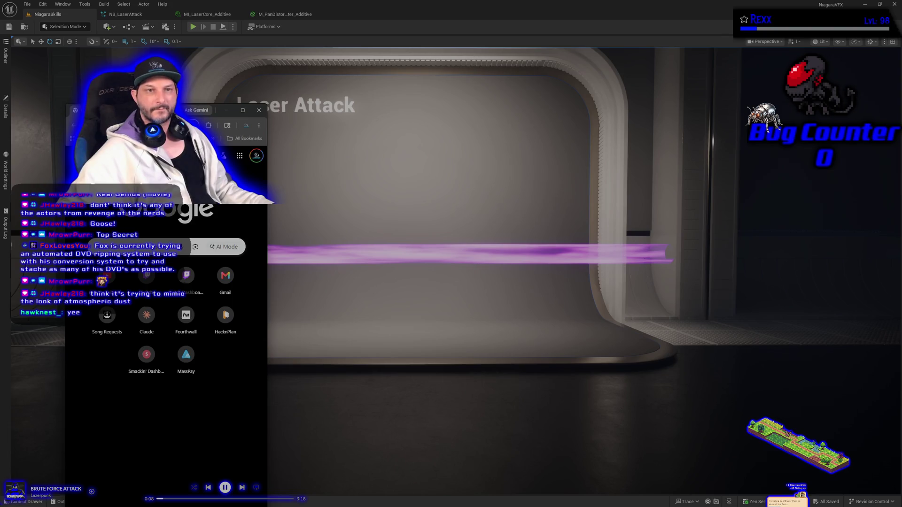
- Open the Microscape page and play the 'Invisible particles seen in laser light' Short, pausing and resuming it
click(243, 110)
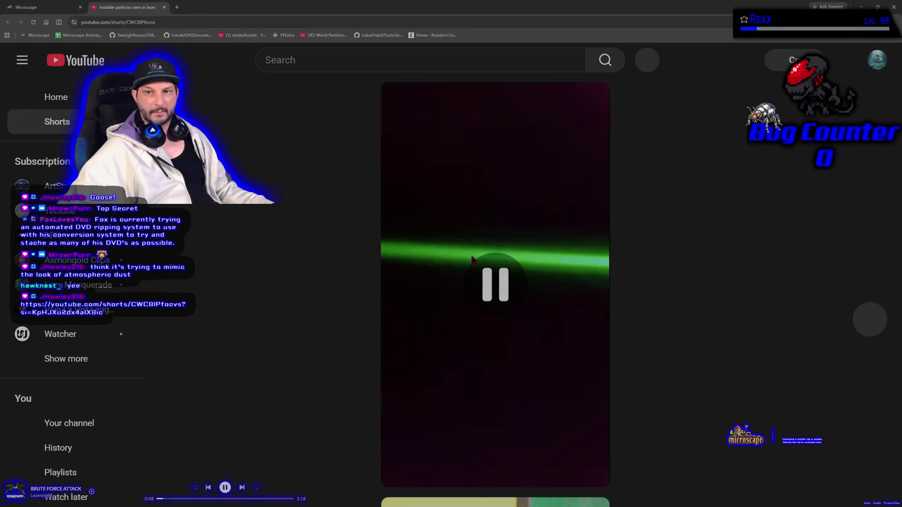
click(526, 297)
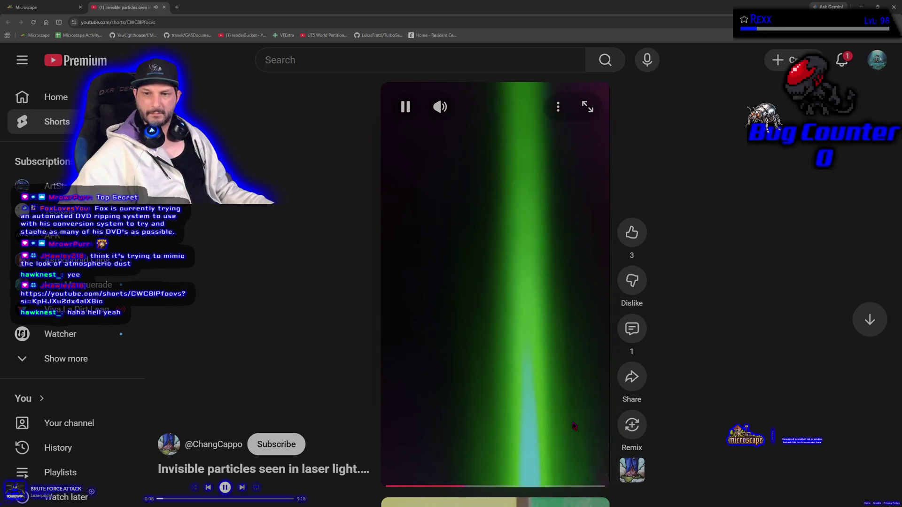
click(473, 372)
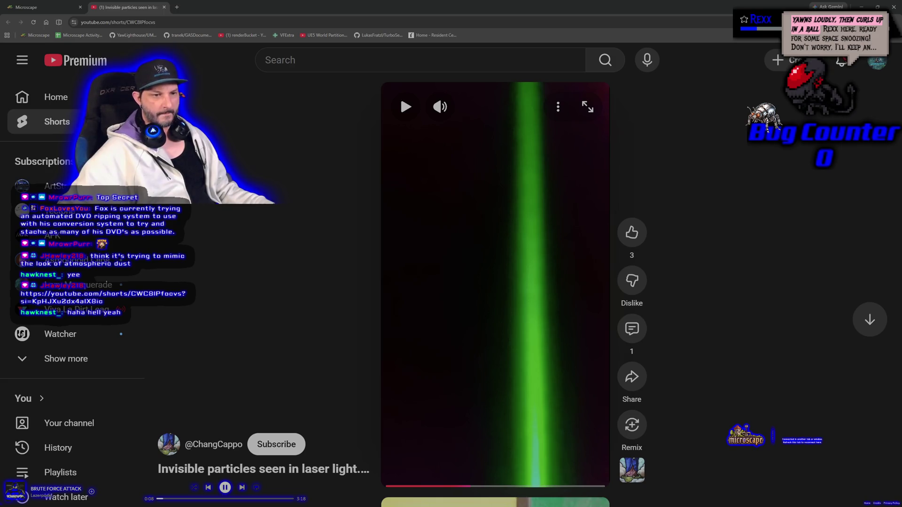
click(400, 94)
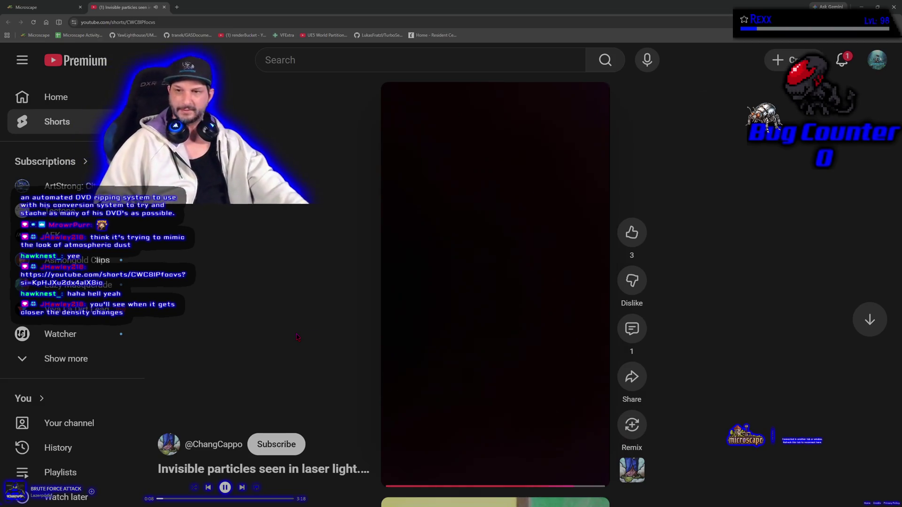
- Rewind the Short to the green laser moment, replay it briefly, then close the YouTube tab
mouse_move(418, 348)
click(447, 350)
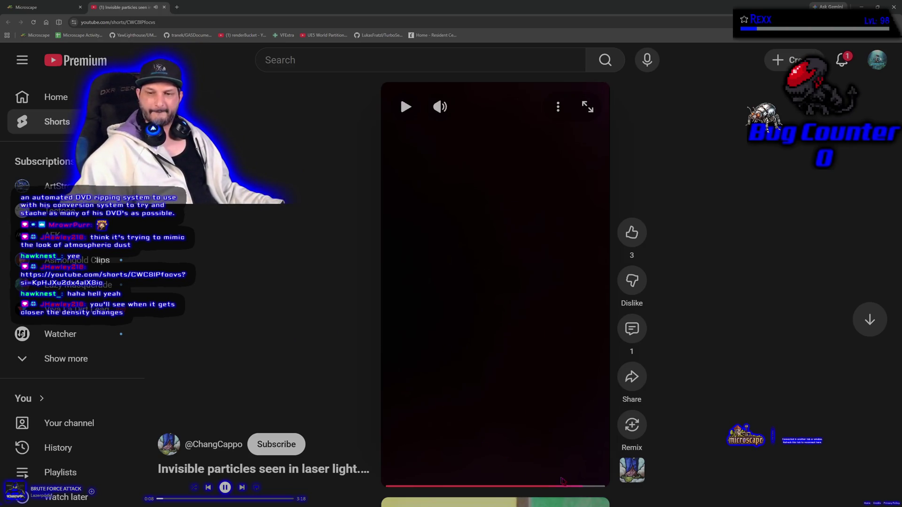
click(540, 486)
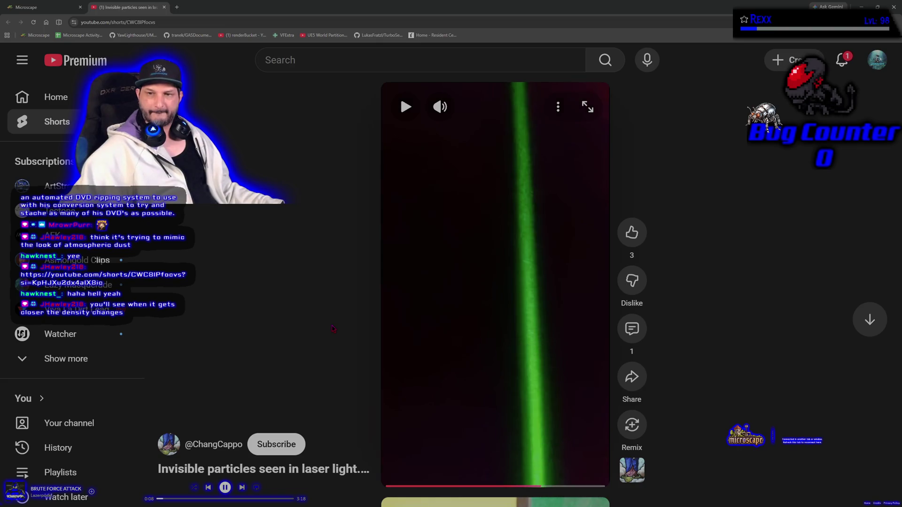
click(446, 324)
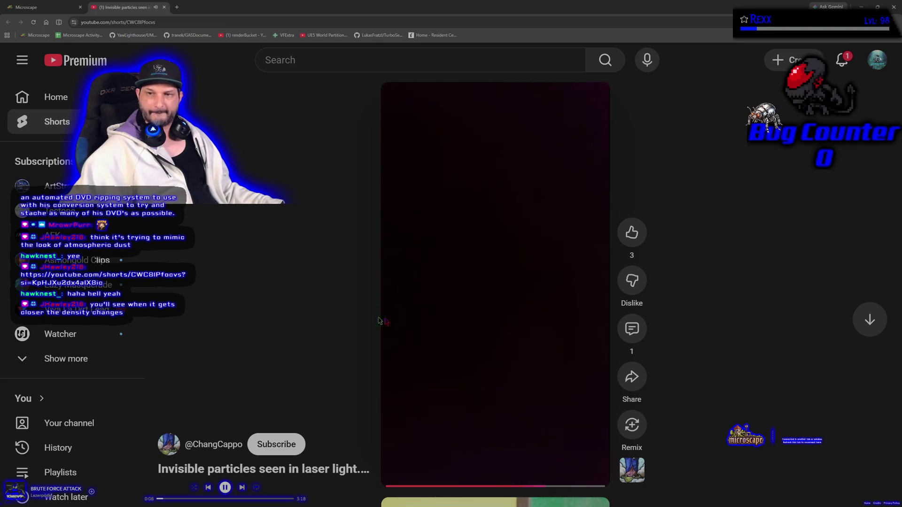
click(484, 328)
key(ctrl+w)
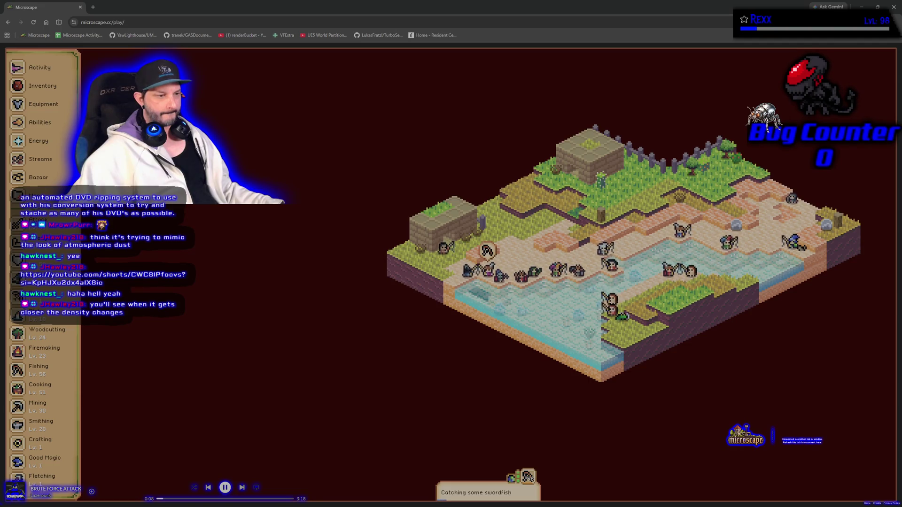
- Switch to Unreal Engine and reopen the NS_LaserAttack Niagara system tab
key(alt+Tab)
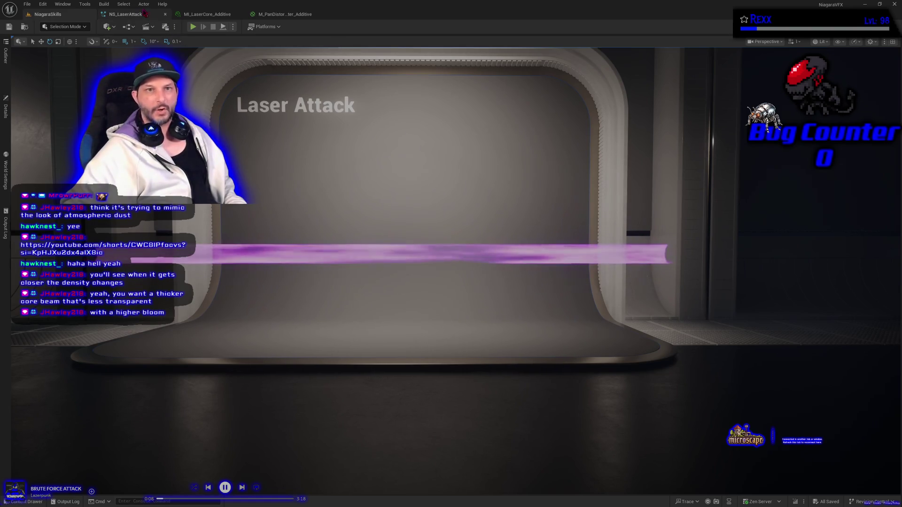
click(141, 15)
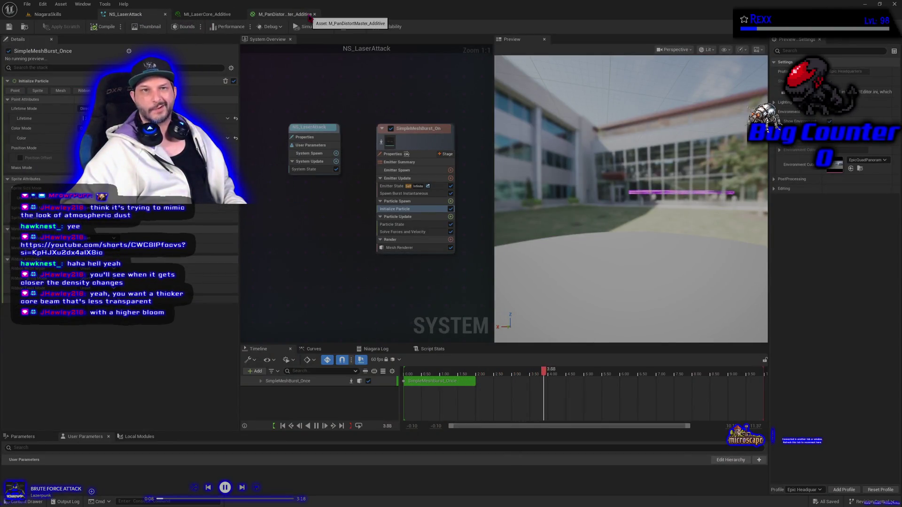
- Add a second Mesh Renderer to the SimpleMeshBurst_Once emitter
click(404, 247)
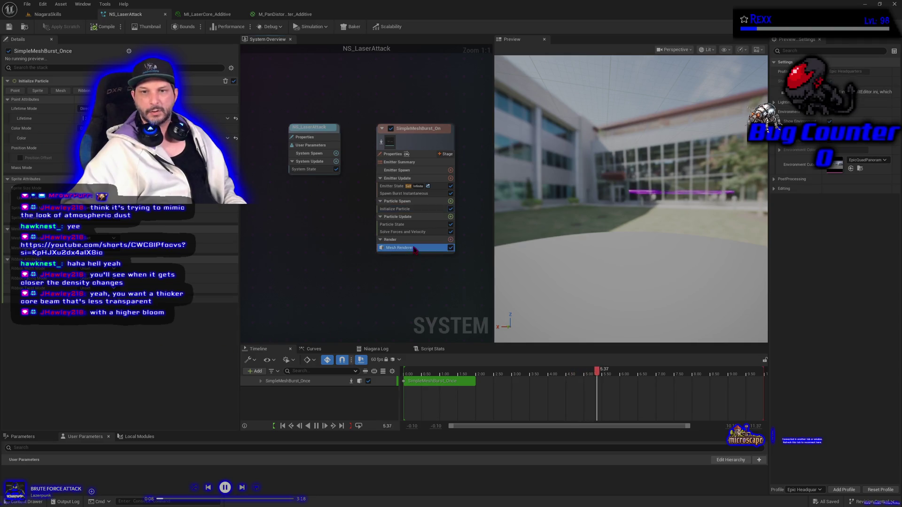
click(450, 241)
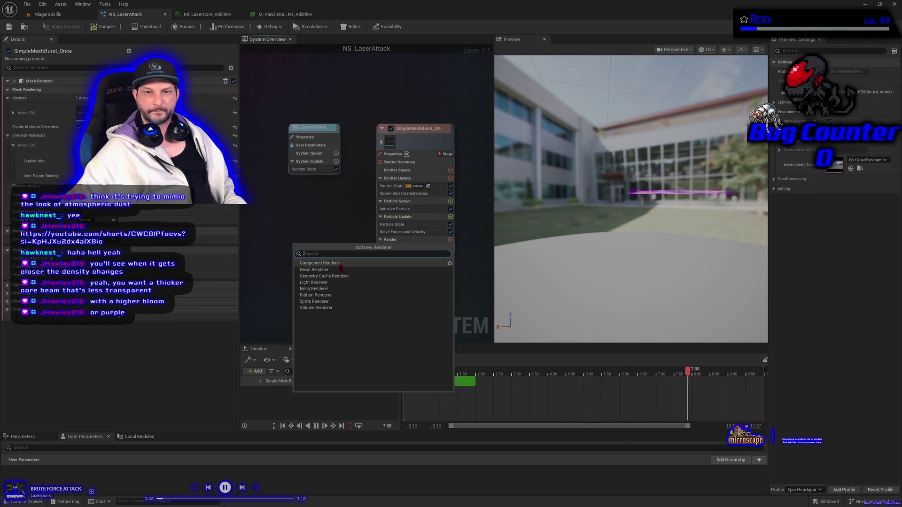
key(Escape)
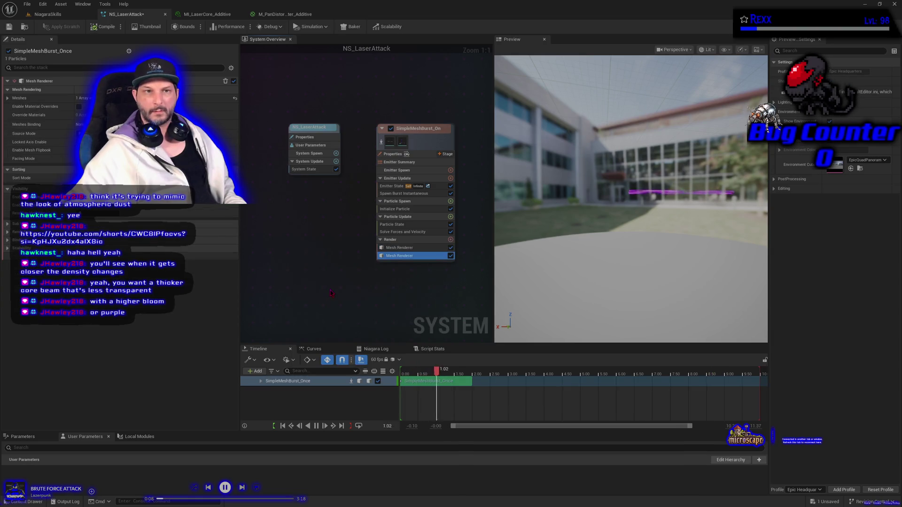
- Set the new renderer's Meshes Index [0] to the Cylinder mesh and expand its settings
click(8, 98)
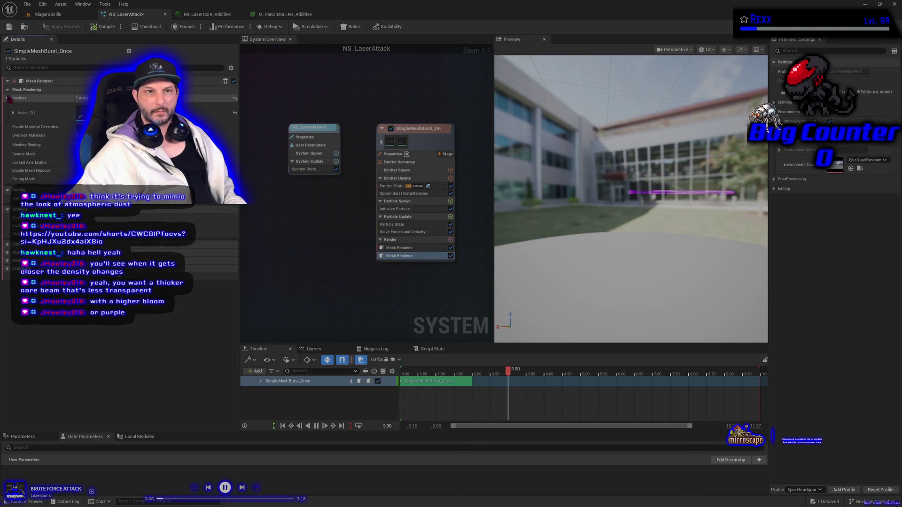
click(38, 113)
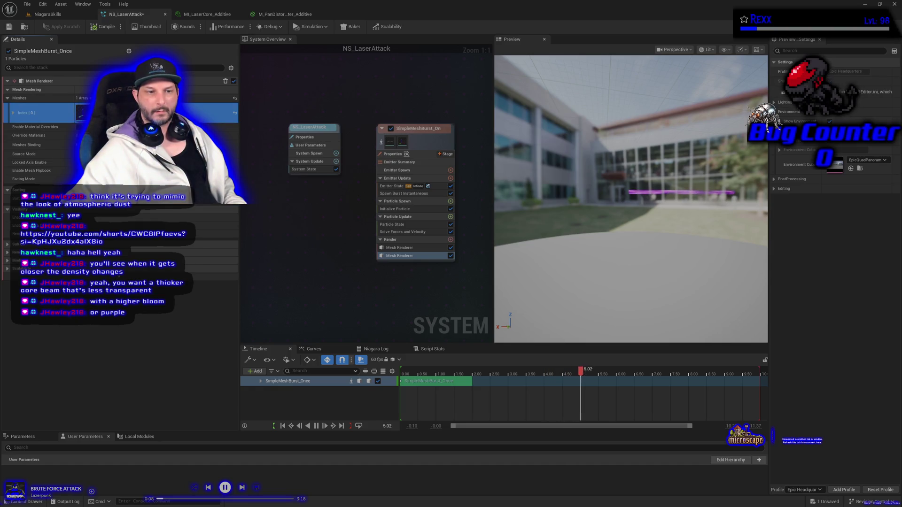
click(141, 113)
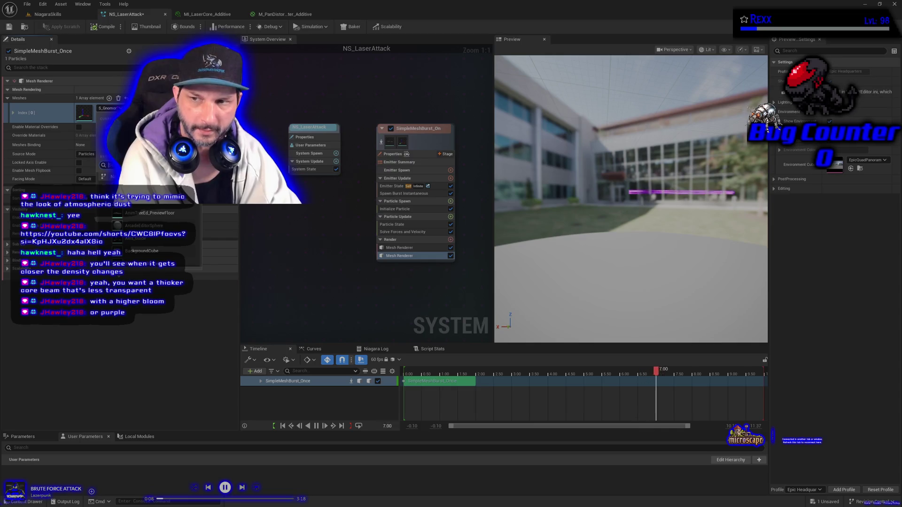
text(cy)
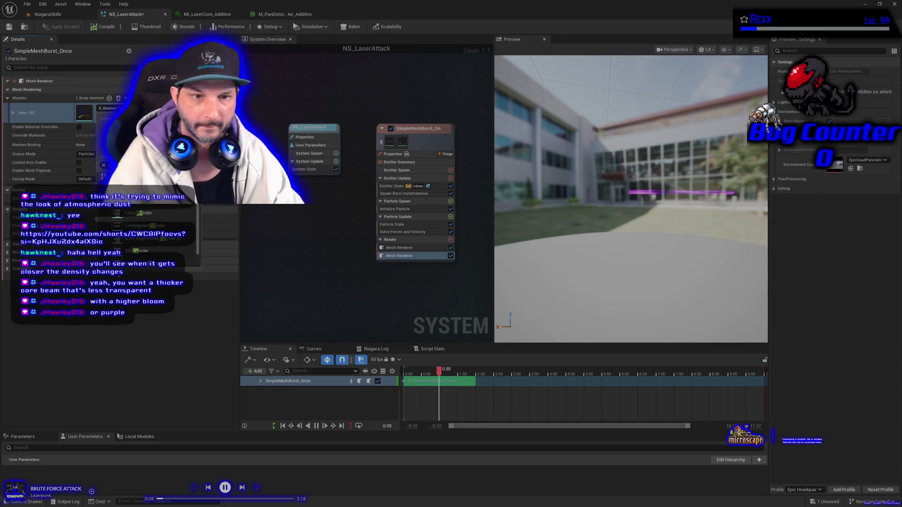
key(BackSpace)
key(BackSpace)
key(Return)
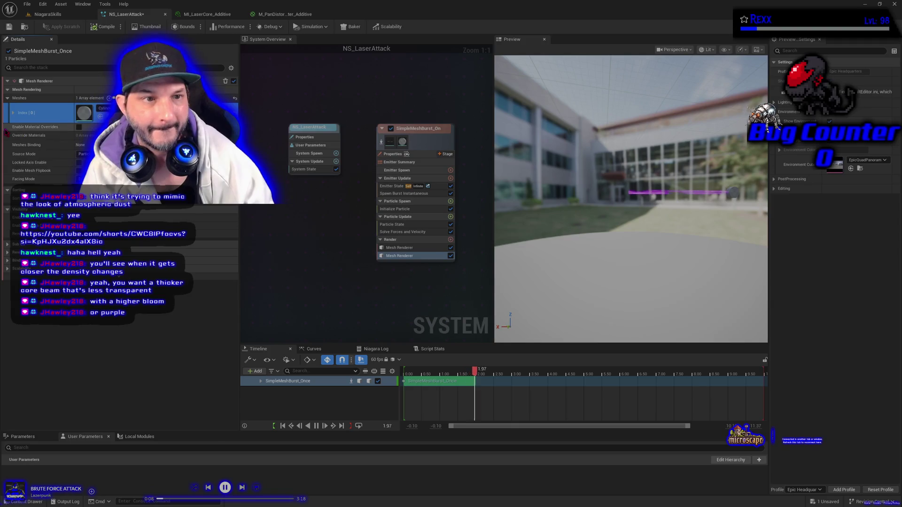
click(10, 114)
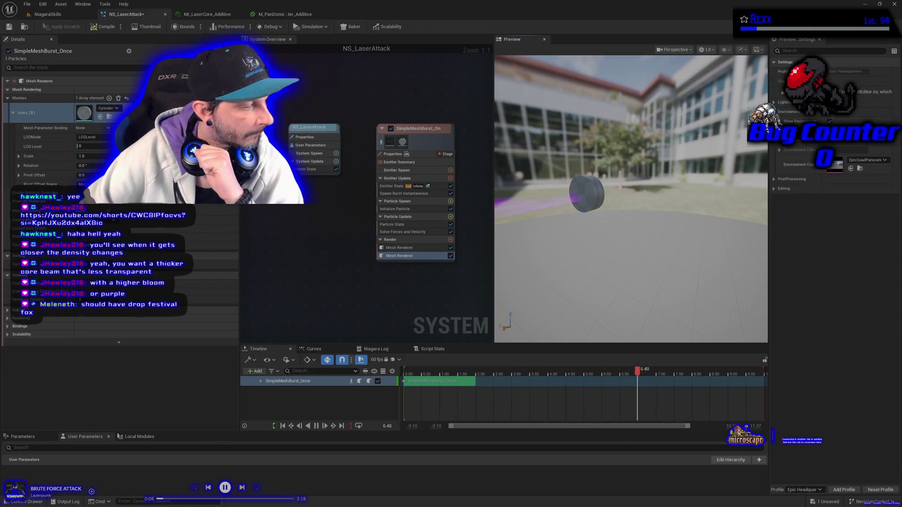
key(alt+Tab)
- Open Microscape's settings and dashboard, close the dashboard tab, then close the game window
scroll(40, 282, down, 5)
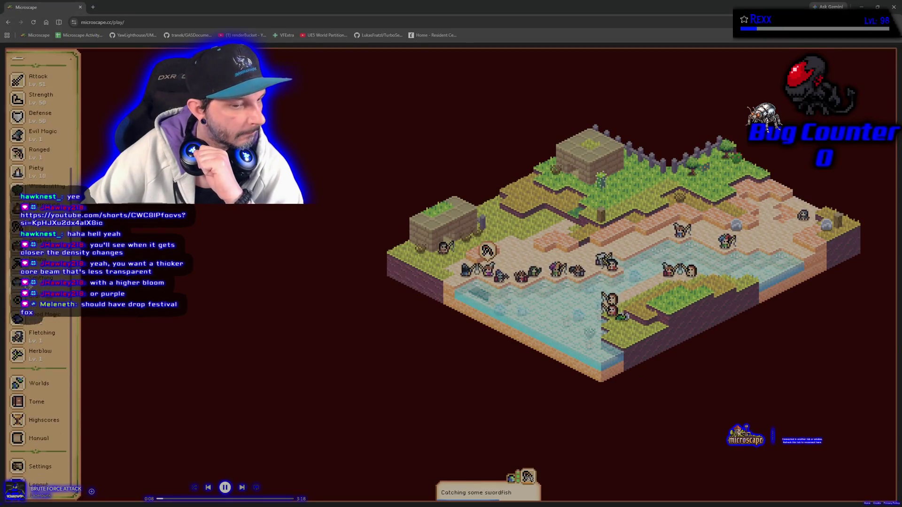
click(37, 465)
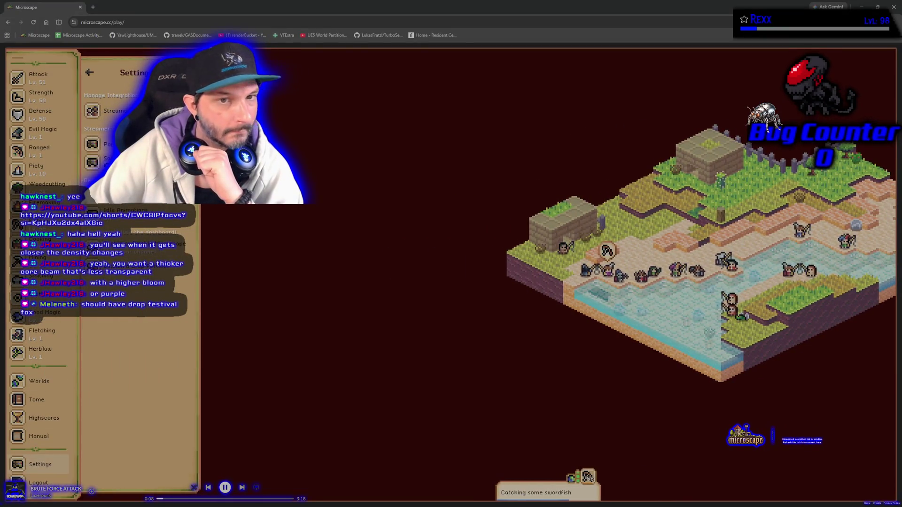
click(155, 232)
middle_click(107, 13)
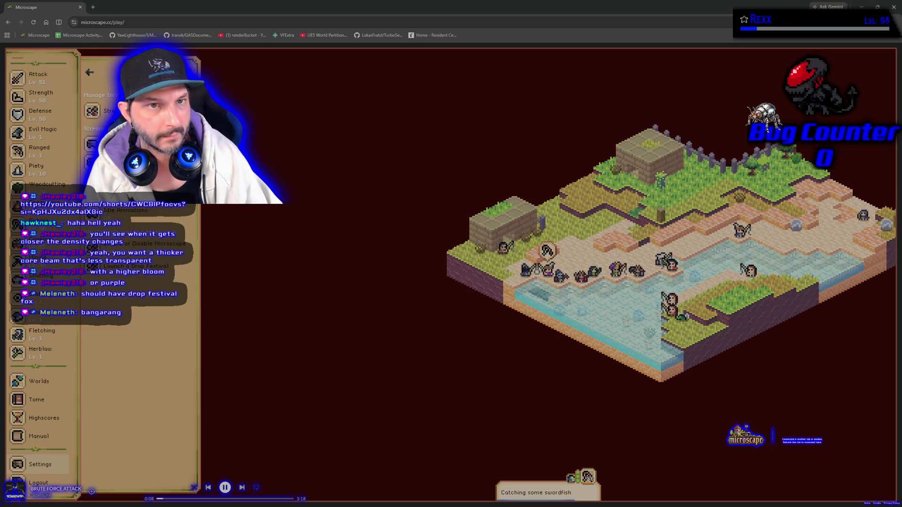
click(83, 6)
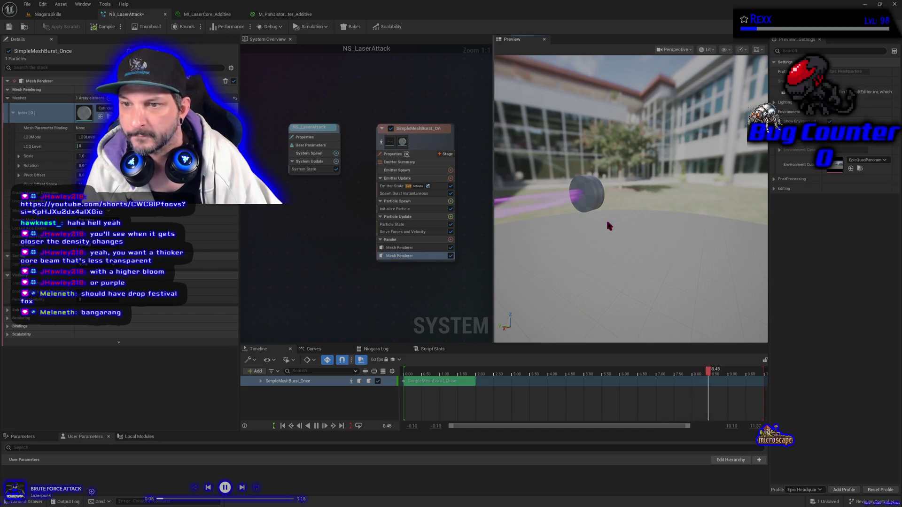
- Set the new renderer's cylinder mesh Scale to 0.25, then 0.1, for a thin beam
click(414, 256)
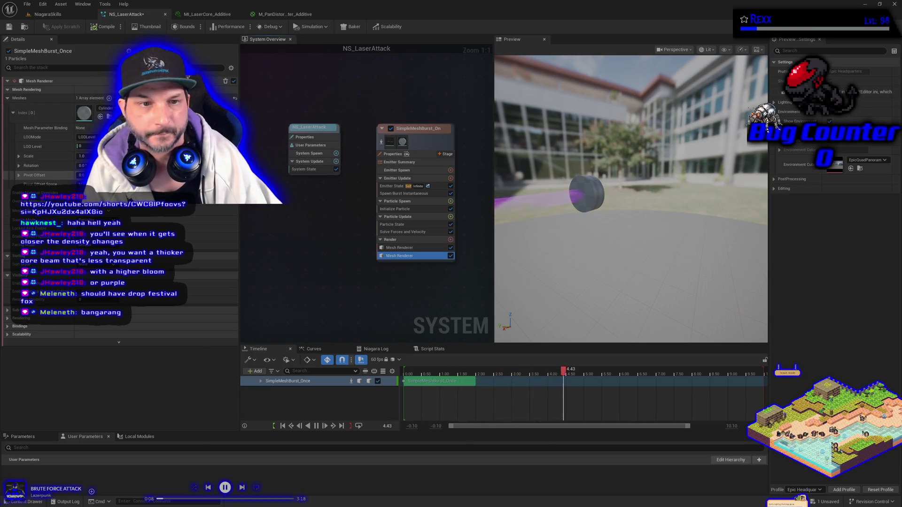
click(42, 156)
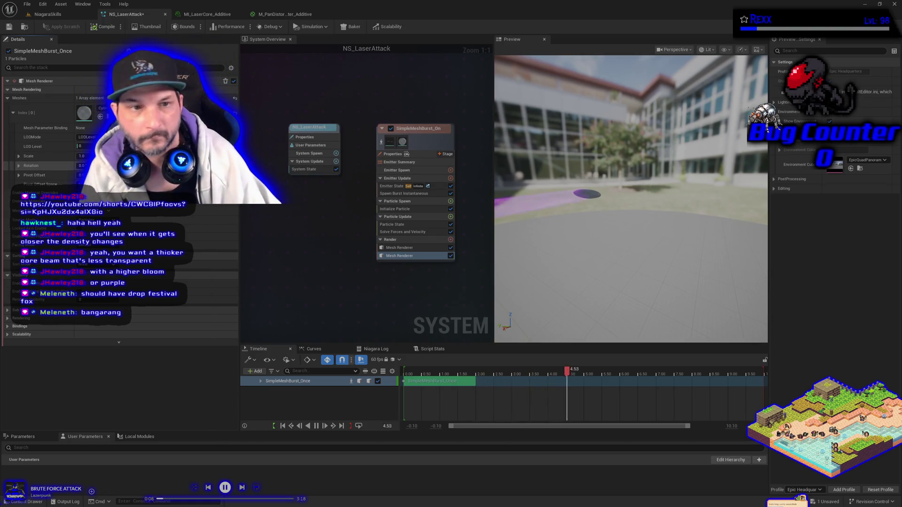
drag(87, 156, 116, 155)
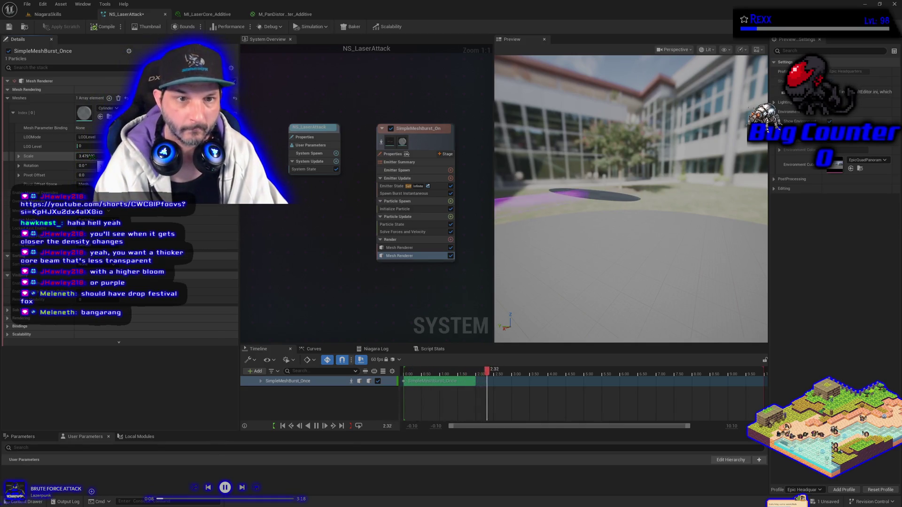
click(92, 156)
text(0.25)
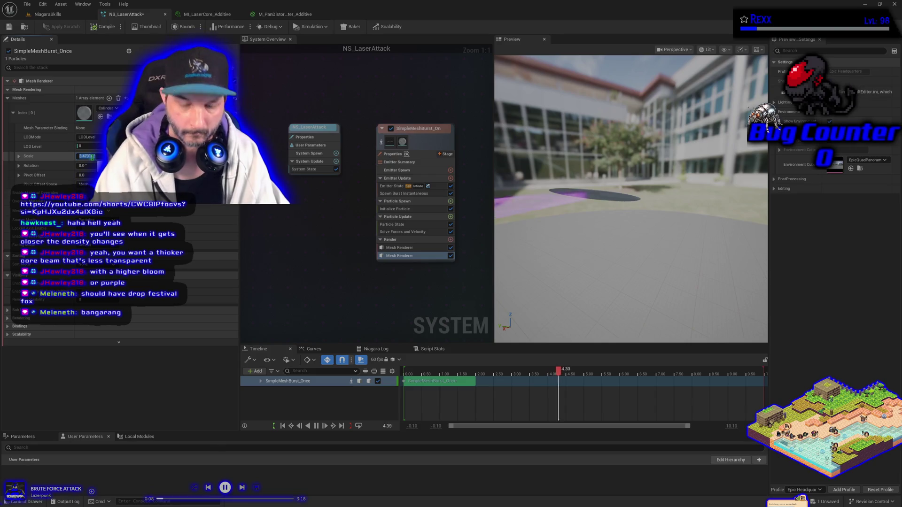
key(Return)
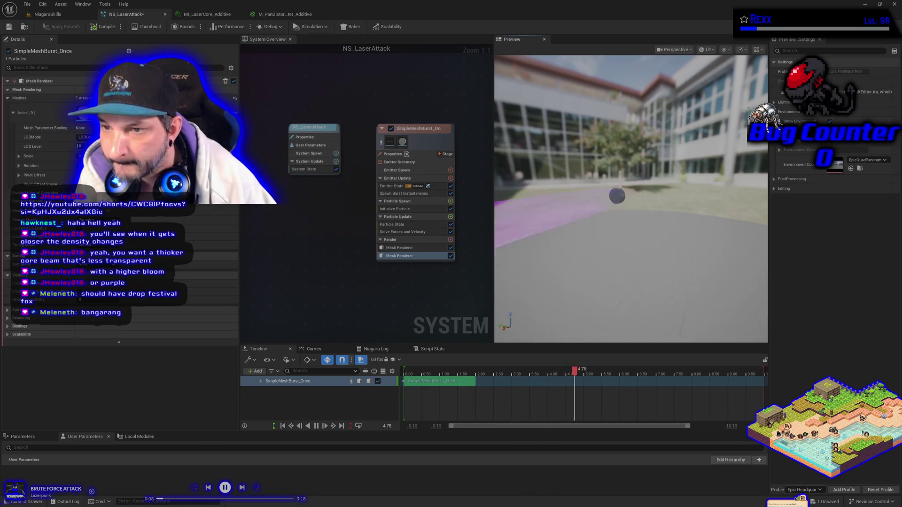
click(90, 155)
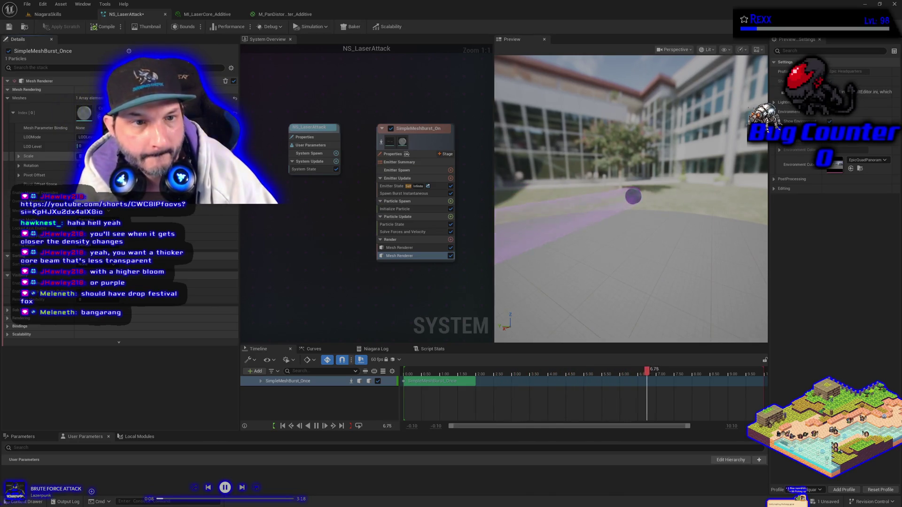
text(0.1)
key(Return)
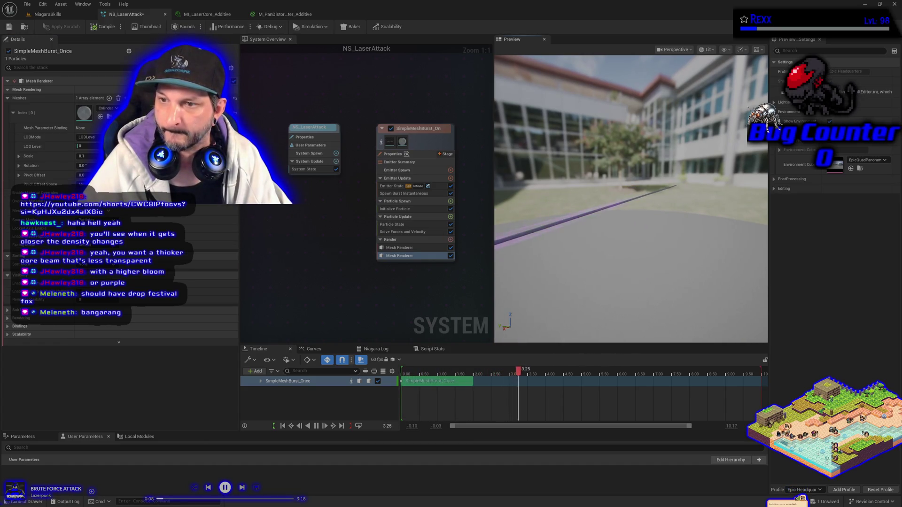
mouse_move(725, 240)
mouse_down()
mouse_move(657, 240)
mouse_move(686, 239)
mouse_up()
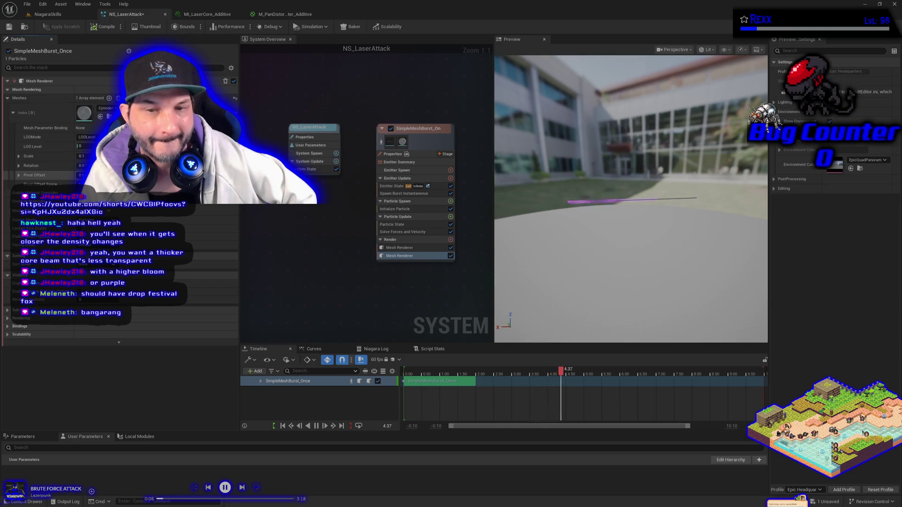
- Set the cylinder mesh's Pivot Offset to 1 and widen the Preview viewport
click(38, 175)
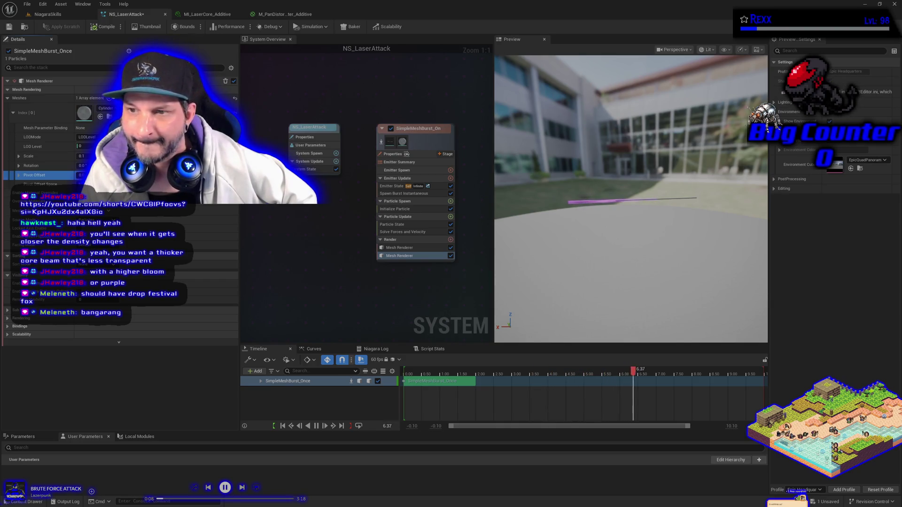
text(1)
key(Return)
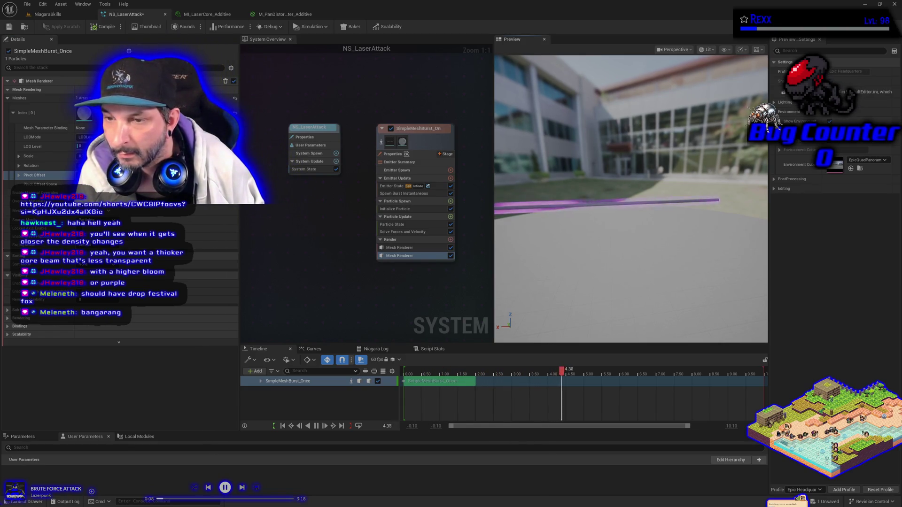
drag(494, 204, 439, 204)
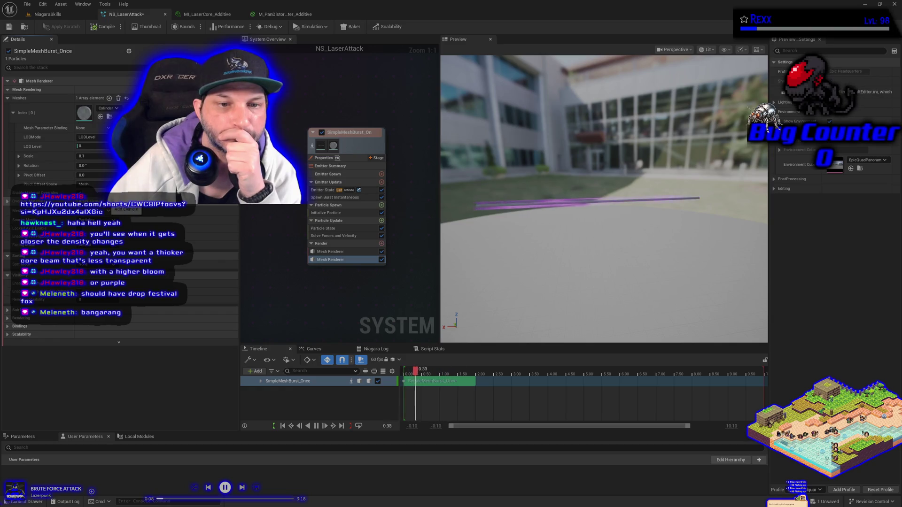
- Add a material override slot, then bring up the first renderer's mesh copy/paste options
click(109, 201)
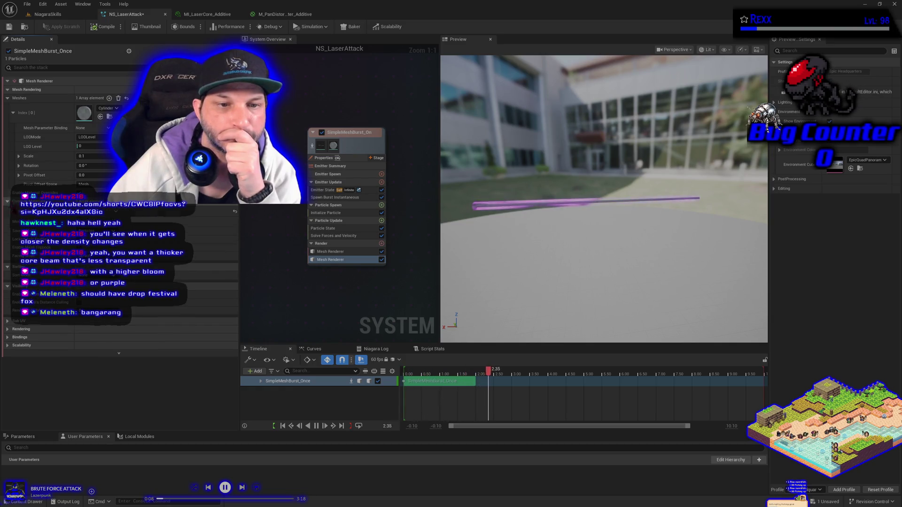
click(141, 222)
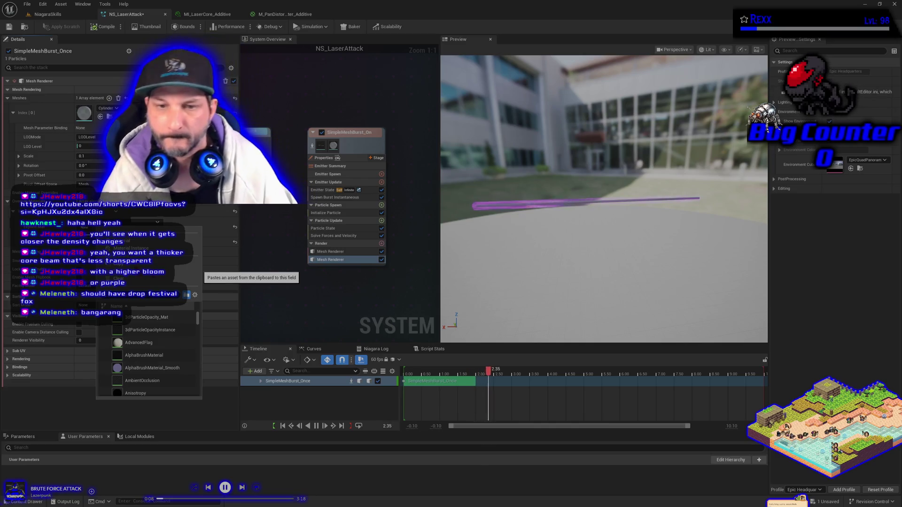
click(337, 252)
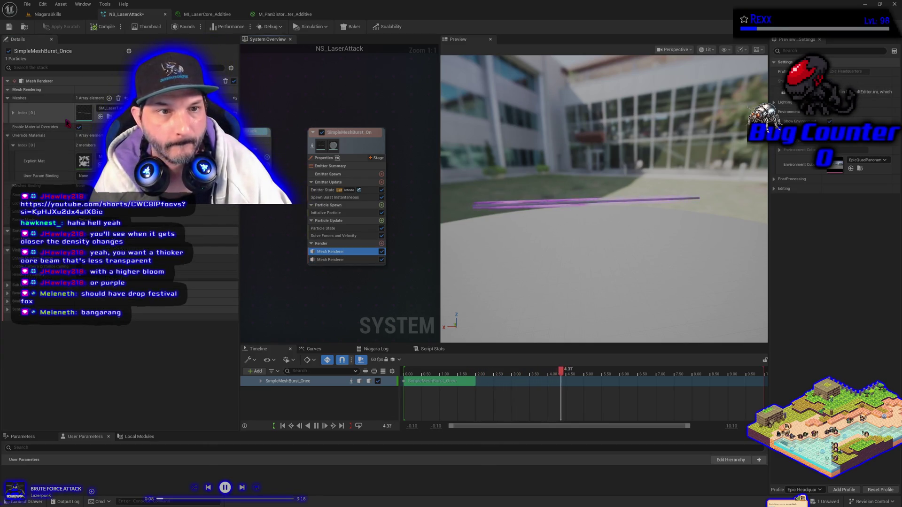
right_click(49, 121)
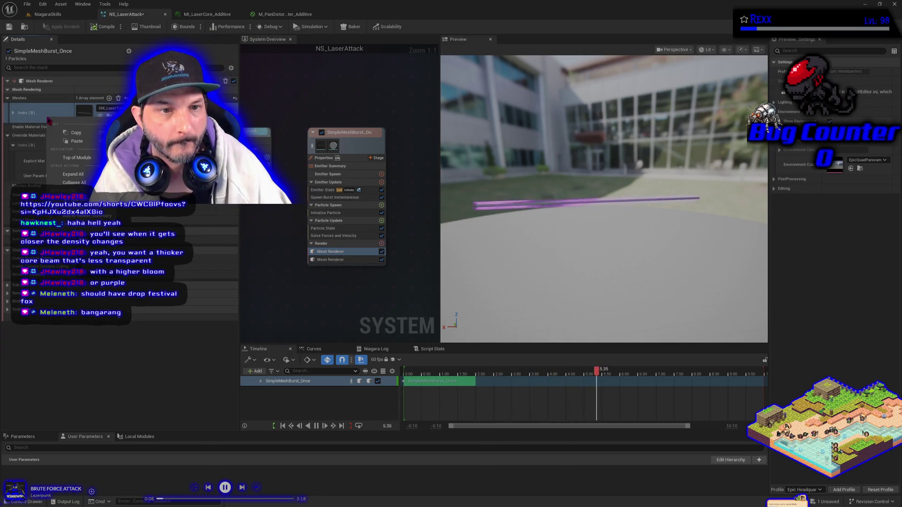
click(75, 133)
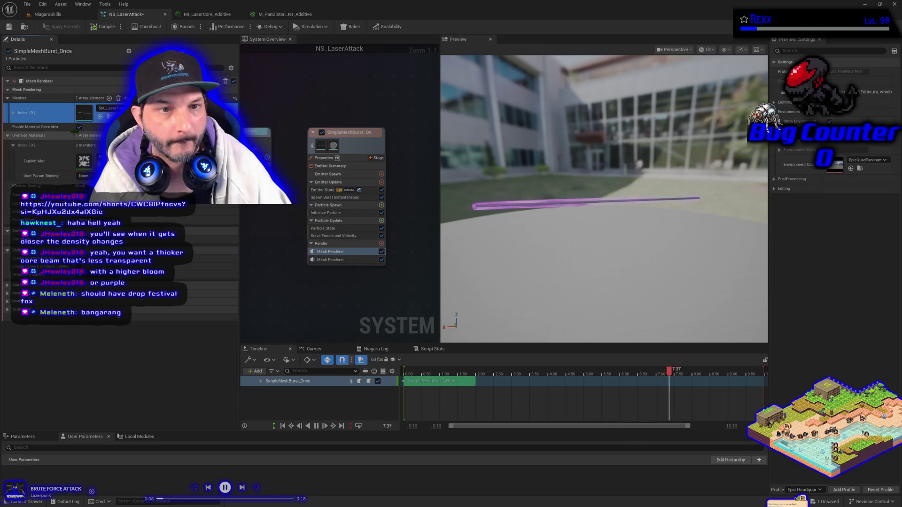
- Paste the laser mesh into the second renderer, undo it, and open the LaserAttack Content Drawer
click(337, 260)
right_click(53, 113)
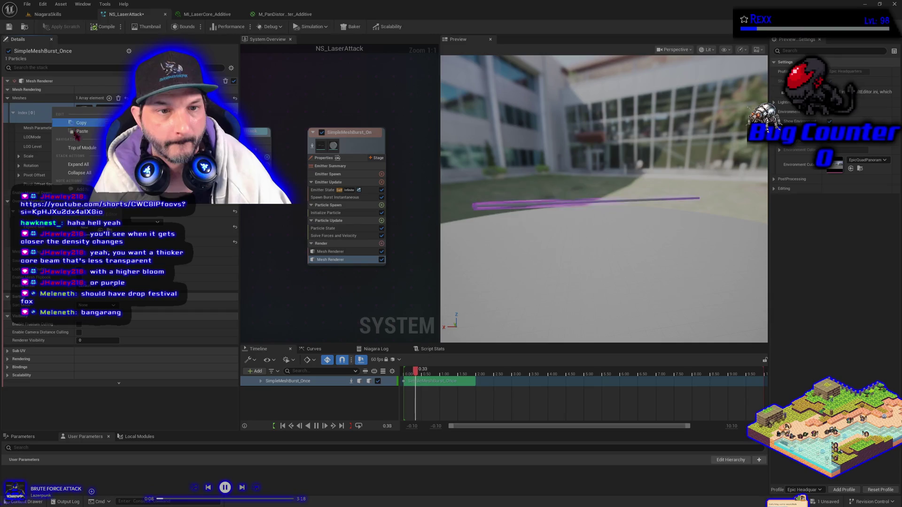
click(74, 133)
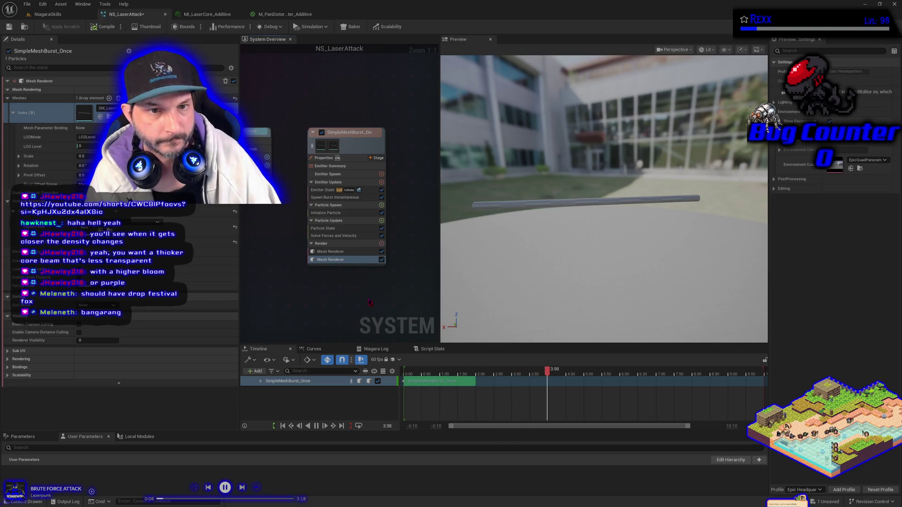
key(ctrl+z)
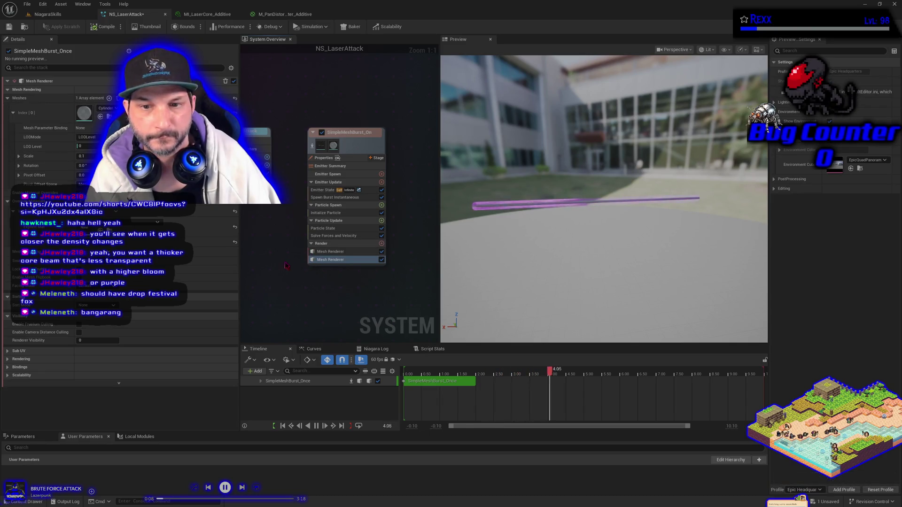
click(323, 253)
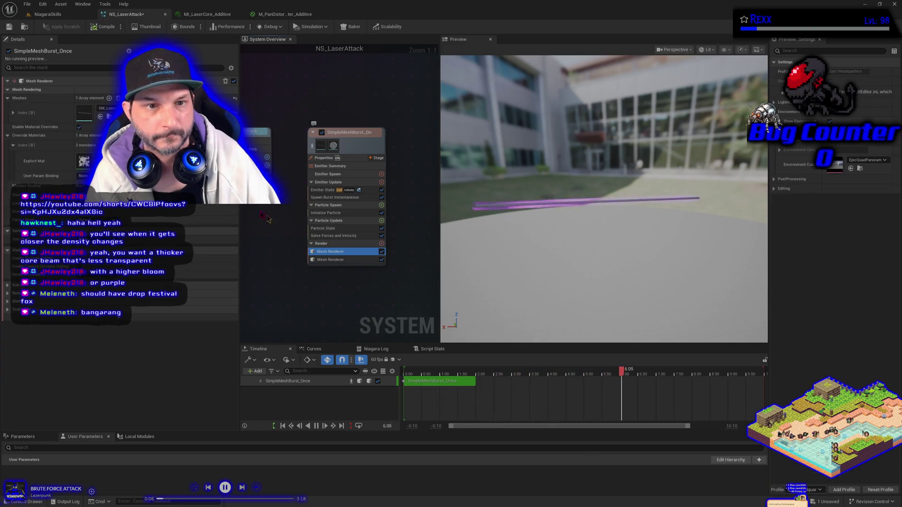
key(ctrl+space)
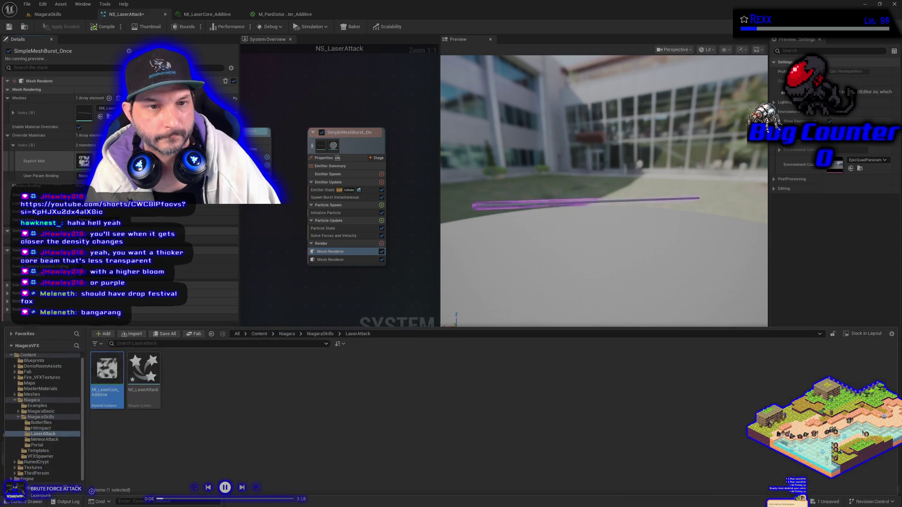
- Play the beam preview and duplicate the MI_LaserCore_Additive material instance
click(330, 260)
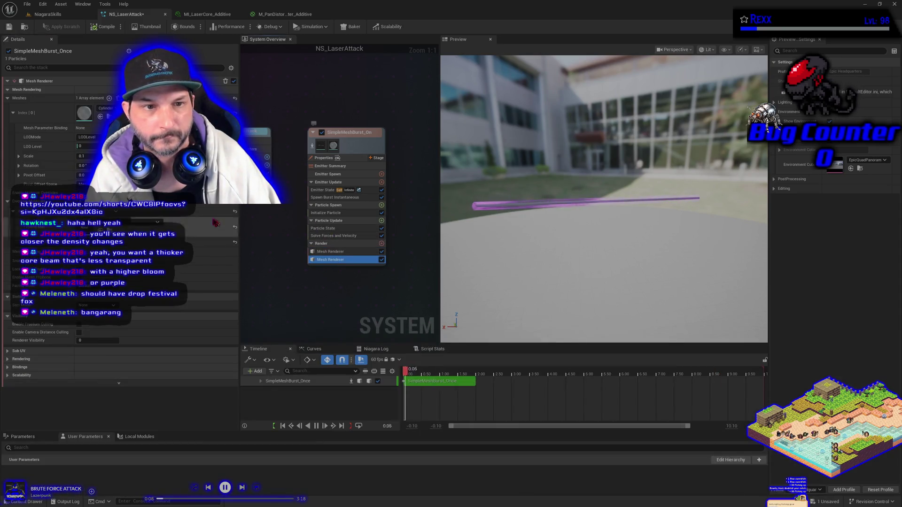
click(628, 232)
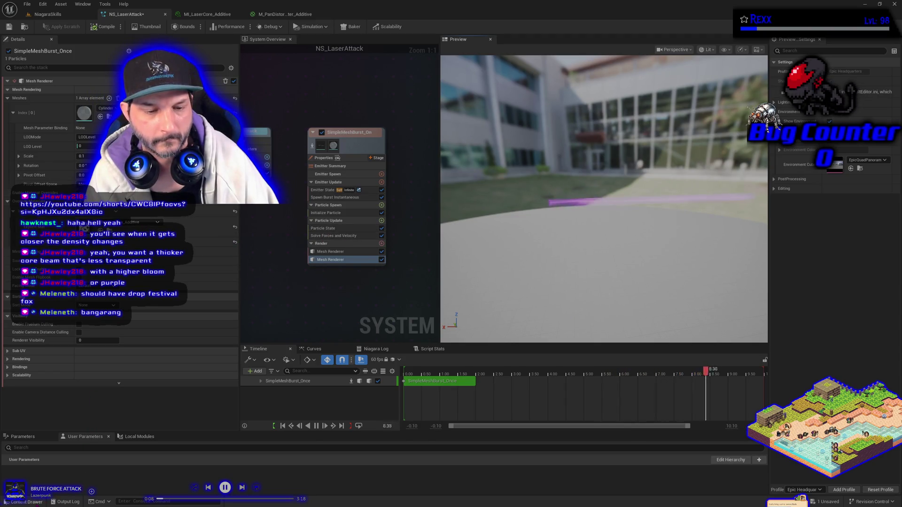
key(ctrl+space)
right_click(112, 399)
mouse_move(141, 379)
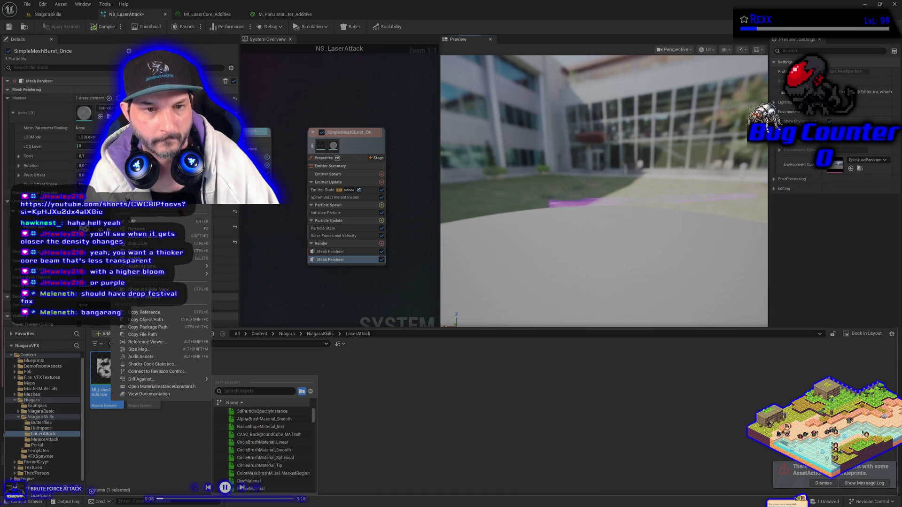
click(188, 243)
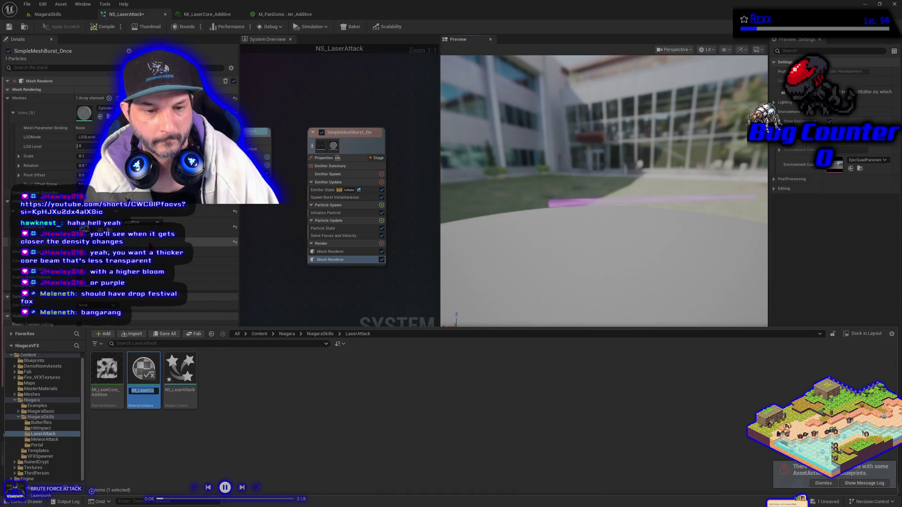
key(Return)
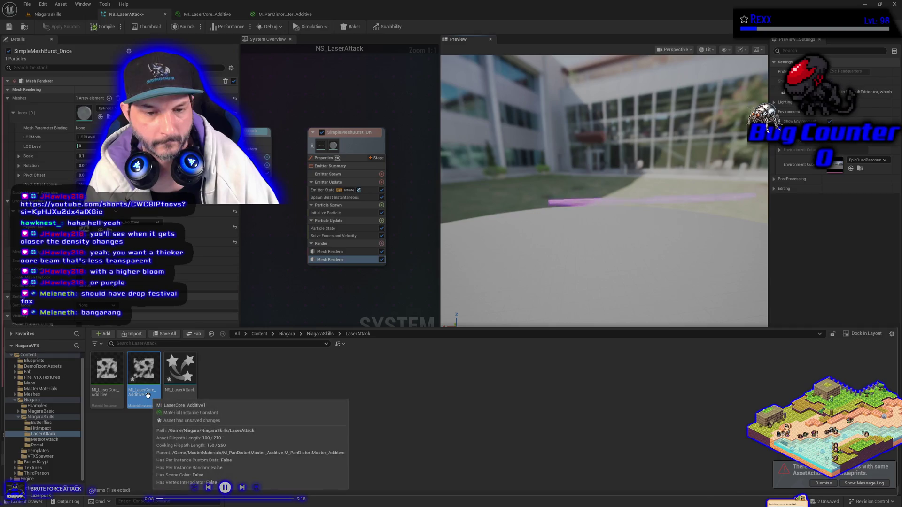
- Rename the copy MI_LaserCore_Additive_Center, assign it to the core mesh, and open it
click(149, 396)
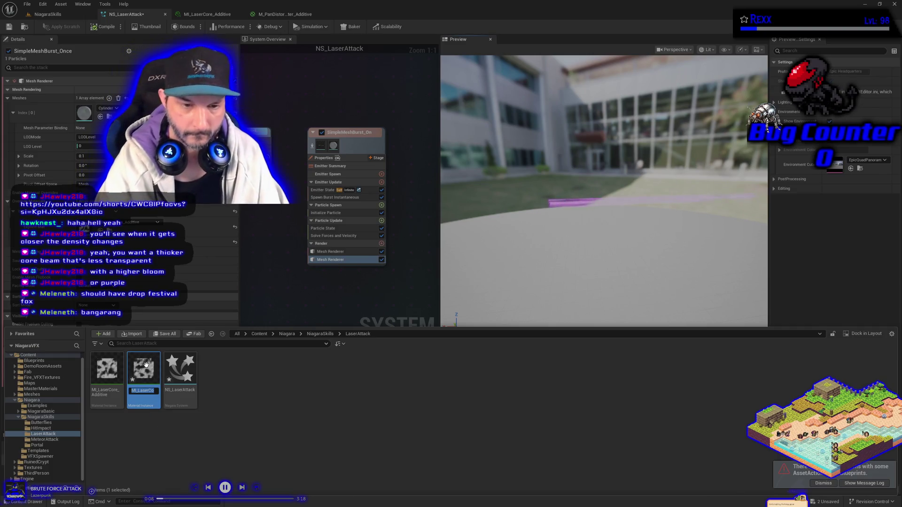
key(BackSpace)
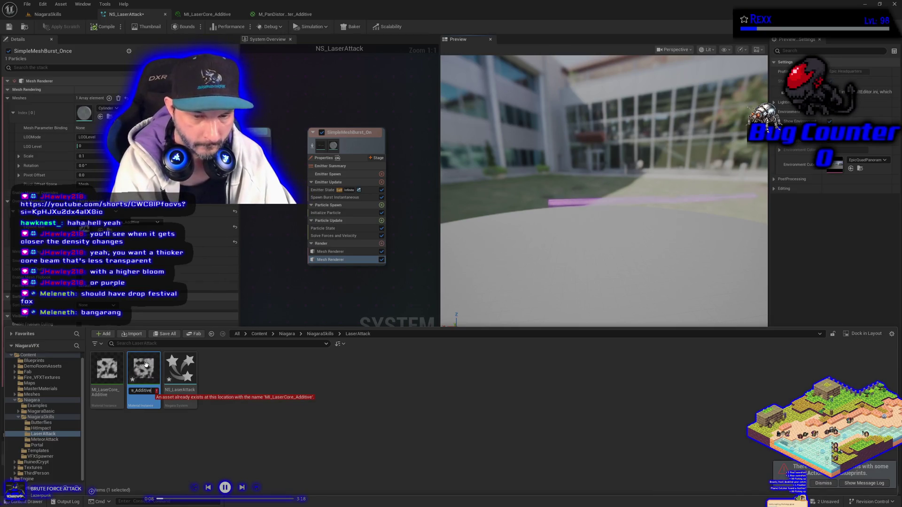
text(_Center)
key(Return)
mouse_move(135, 385)
mouse_down()
mouse_move(122, 282)
mouse_move(141, 222)
mouse_up()
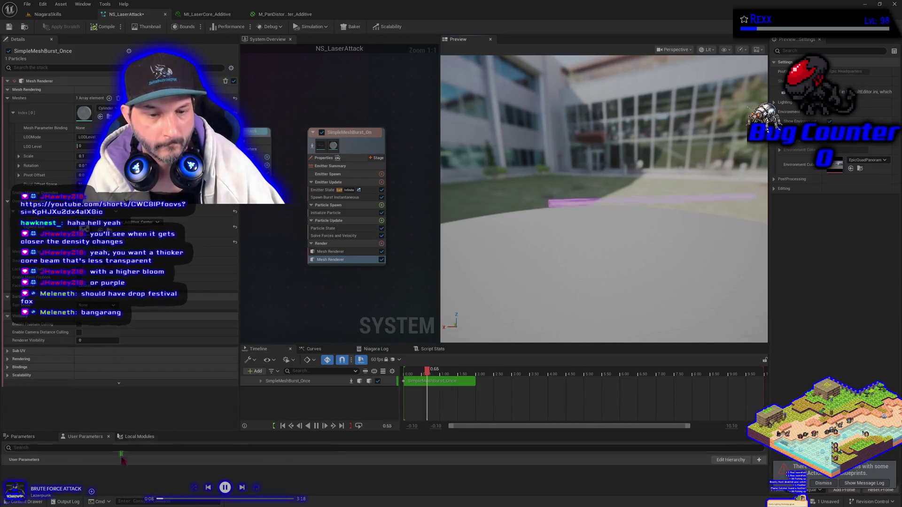
key(ctrl+space)
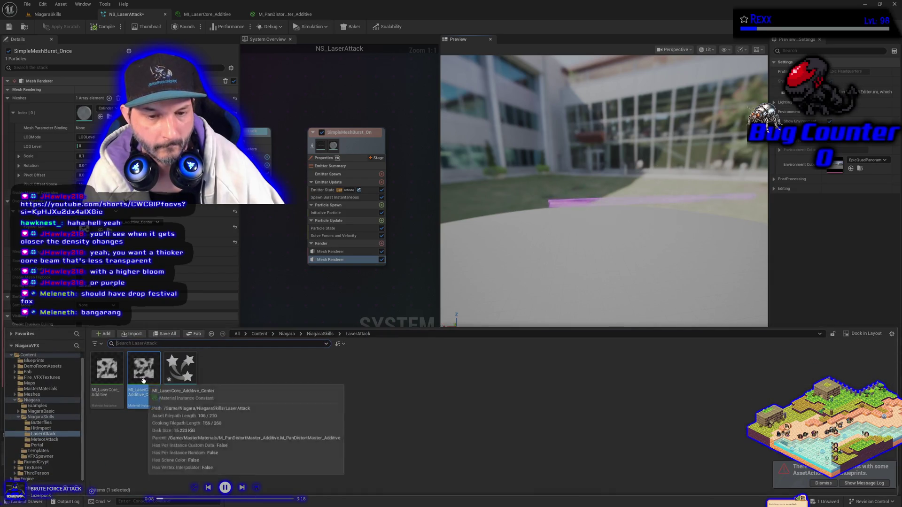
double_click(146, 386)
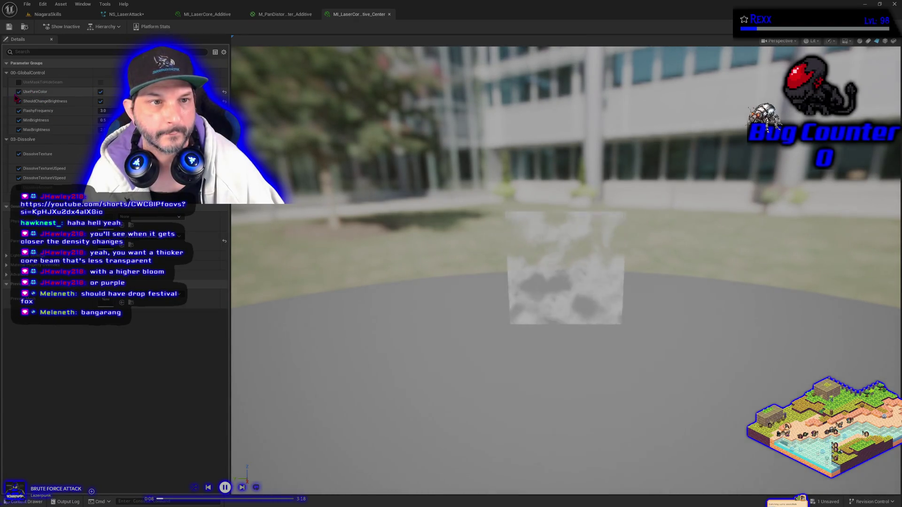
- Enable UsePureColor, disable ShouldChangeBrightness, save the center core material, and view the beam in the level
click(19, 92)
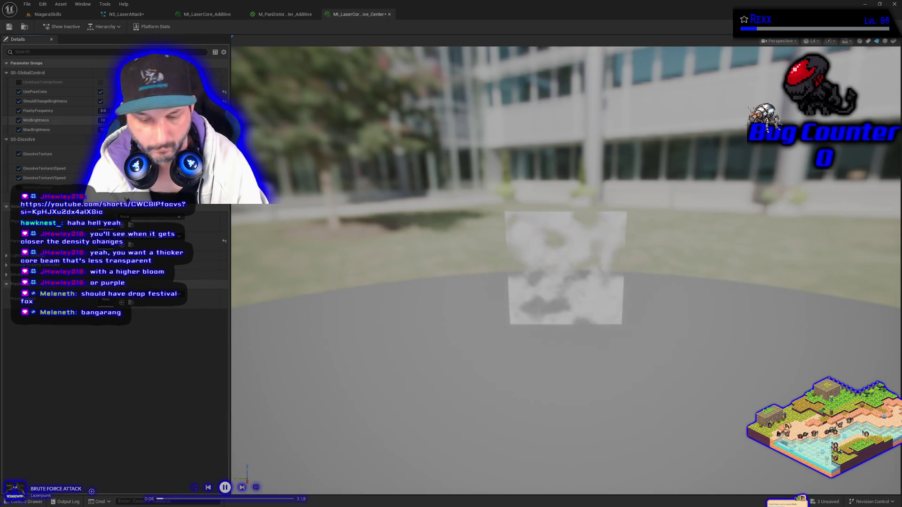
click(100, 101)
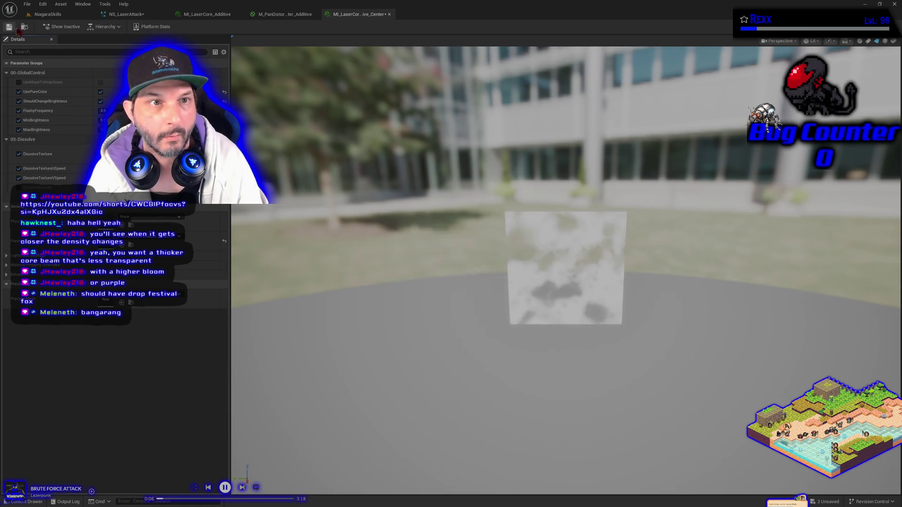
key(ctrl+s)
click(131, 19)
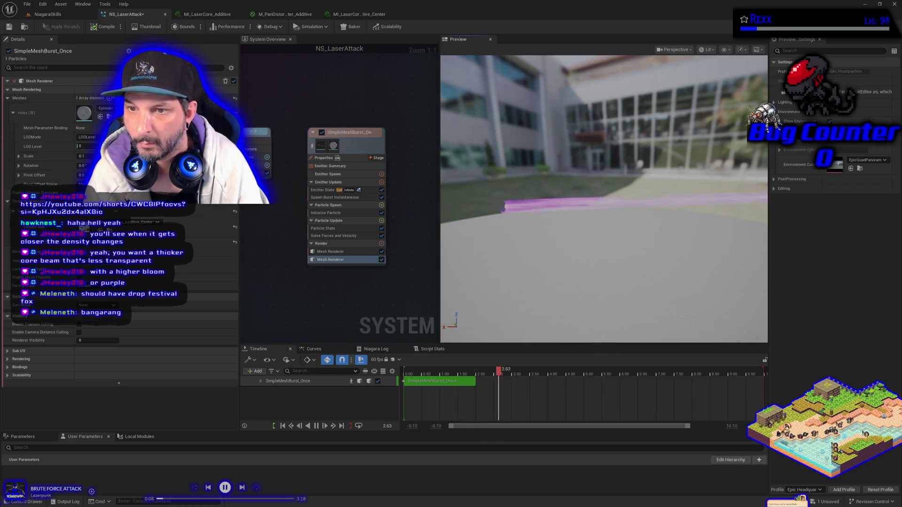
click(47, 15)
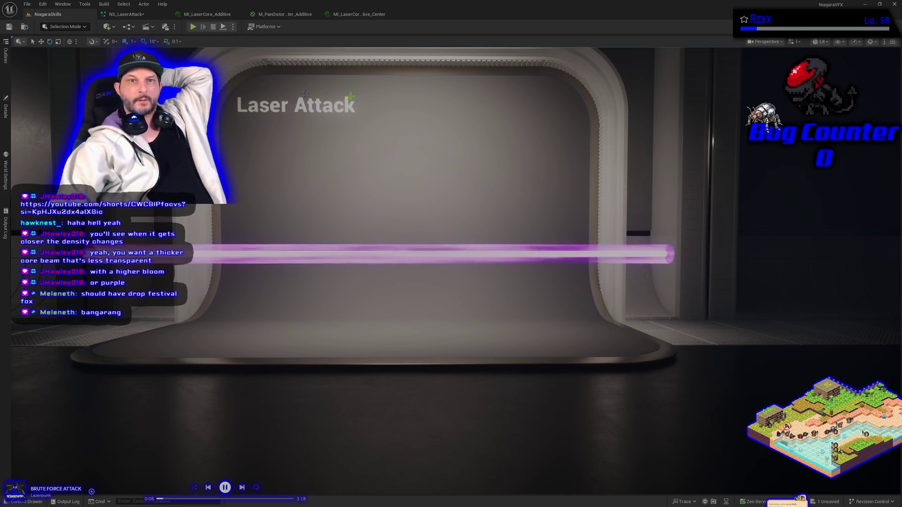
- Glance at MI_LaserCore_Additive, then return to the level and turn the view toward the beam
click(207, 14)
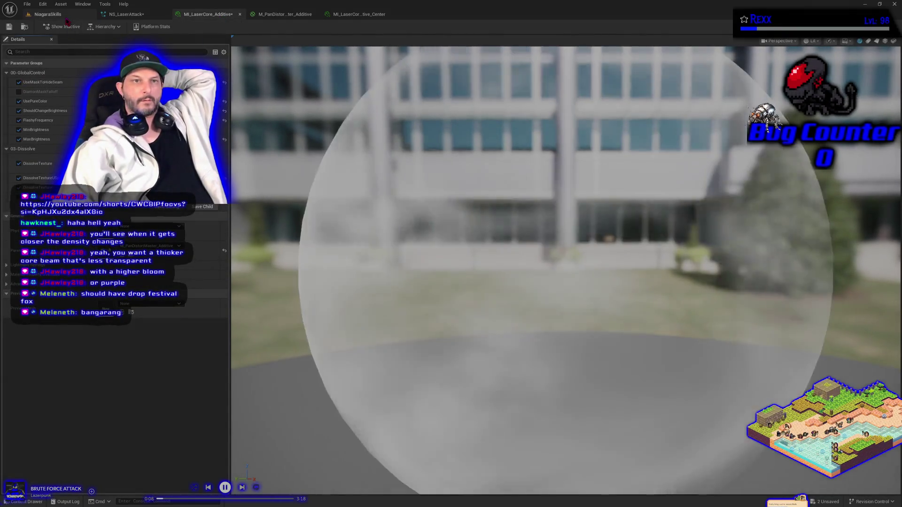
click(66, 15)
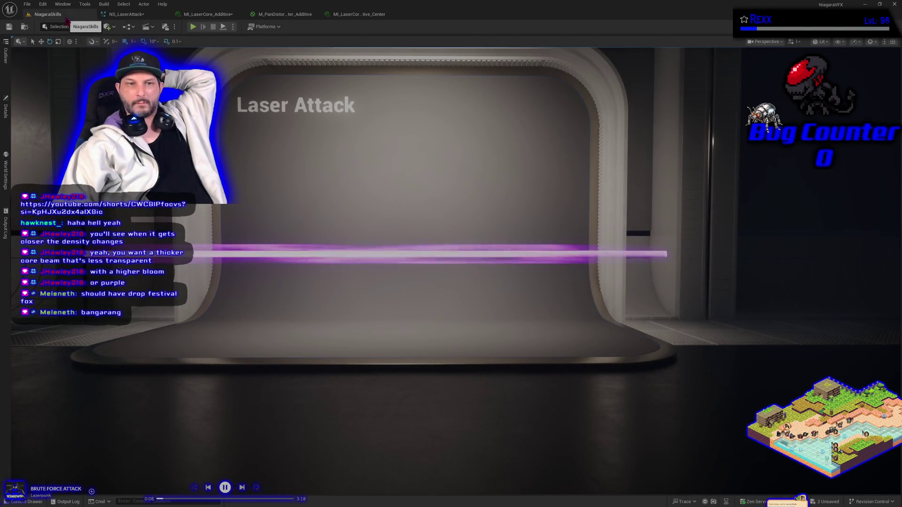
scroll(288, 245, up, 2)
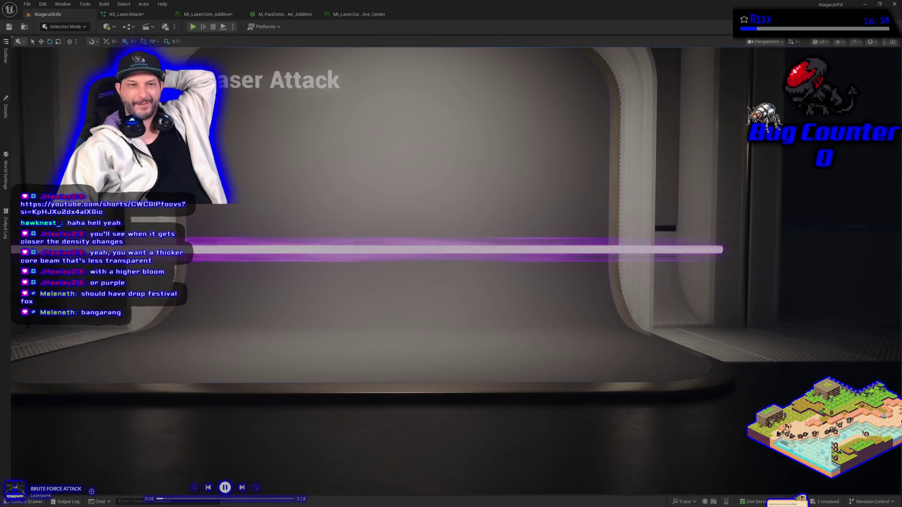
scroll(247, 307, down, 2)
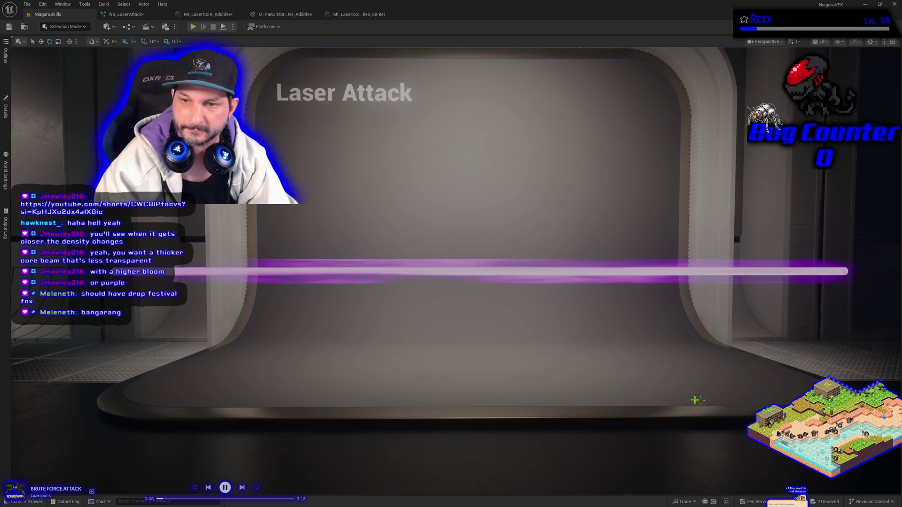
drag(697, 400, 721, 388)
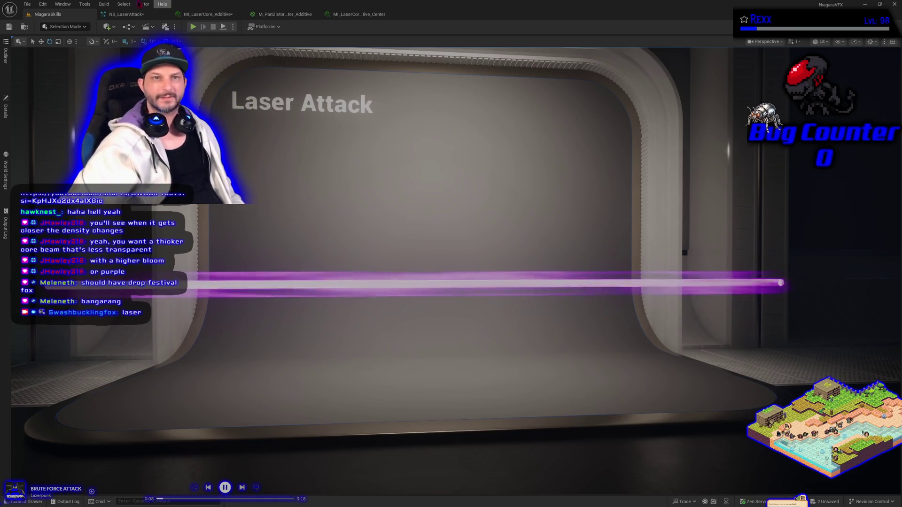
- Reopen the center core material, expand its Lightmass Settings group, and check the beam in the level
click(126, 15)
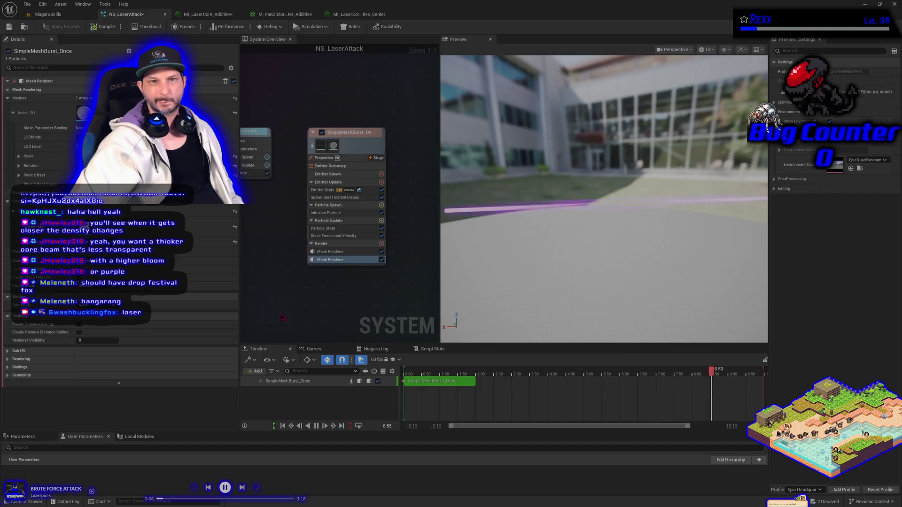
click(358, 14)
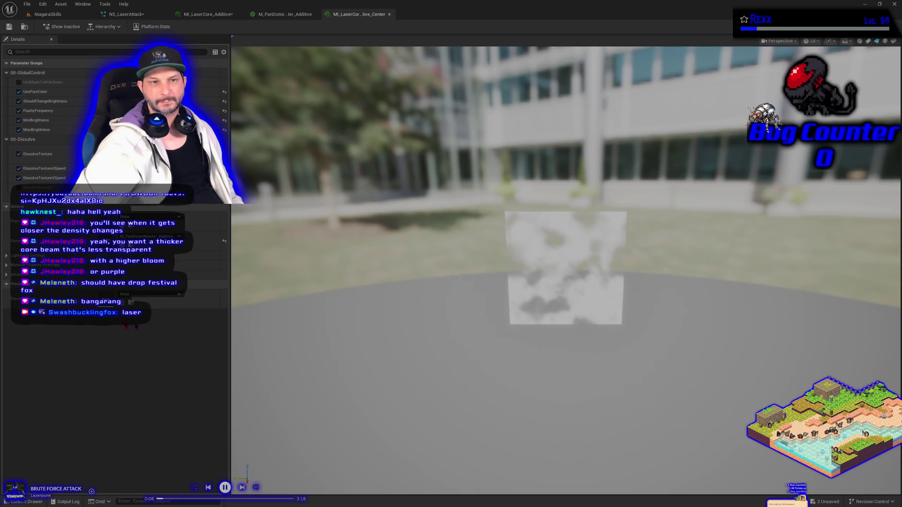
click(7, 256)
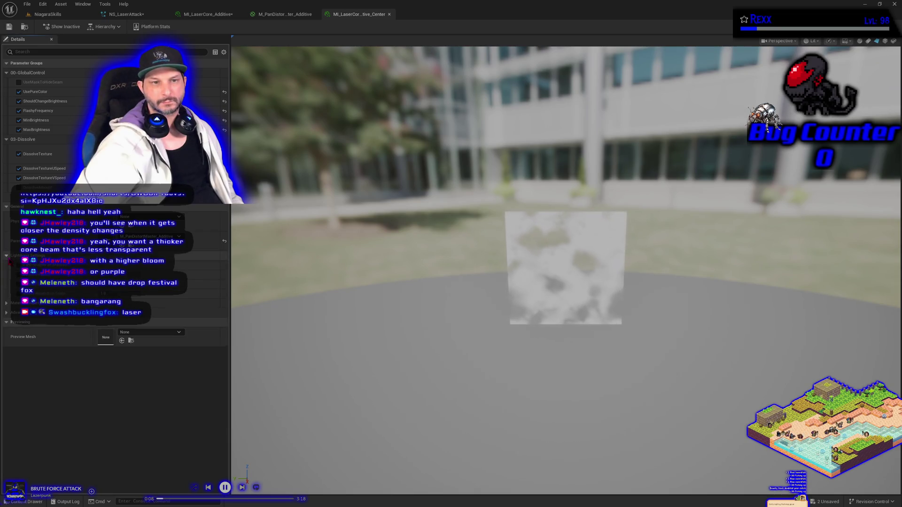
click(19, 265)
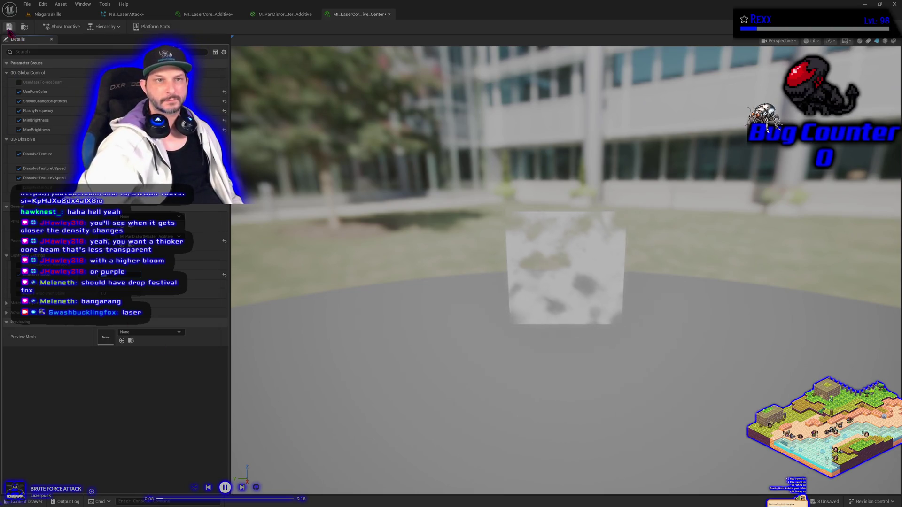
click(55, 15)
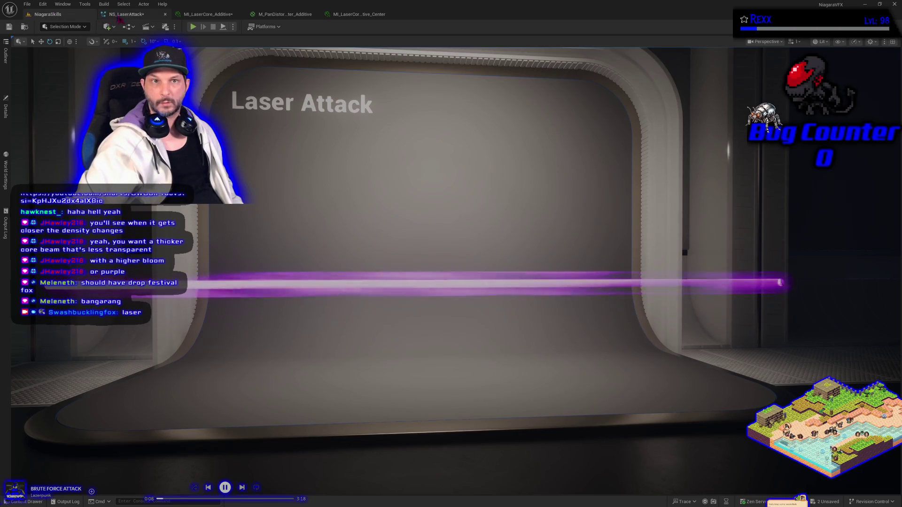
- Switch between NS_LaserAttack, the center core material instance and the level to compare the beam
click(126, 15)
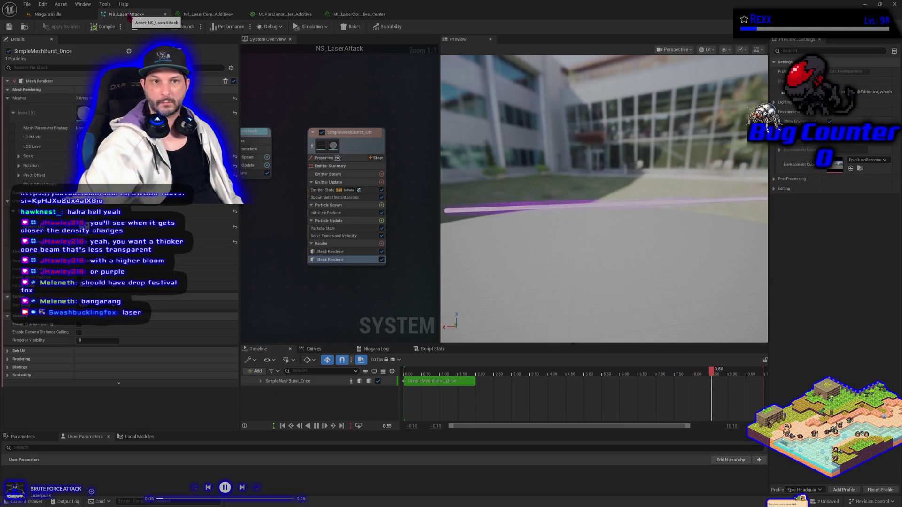
click(352, 14)
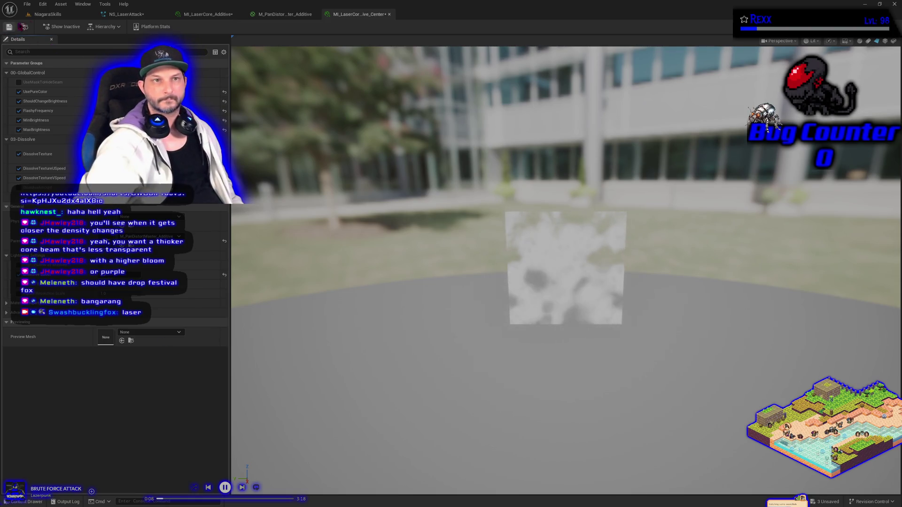
click(45, 14)
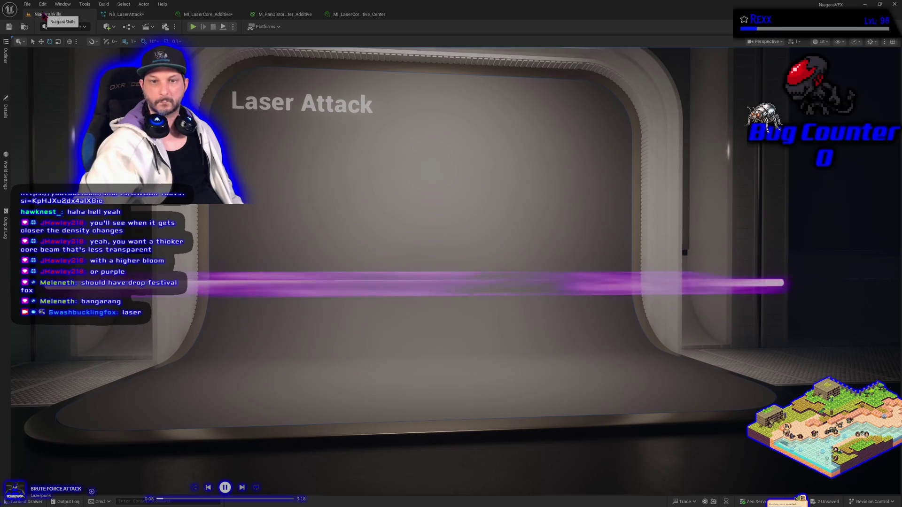
click(126, 14)
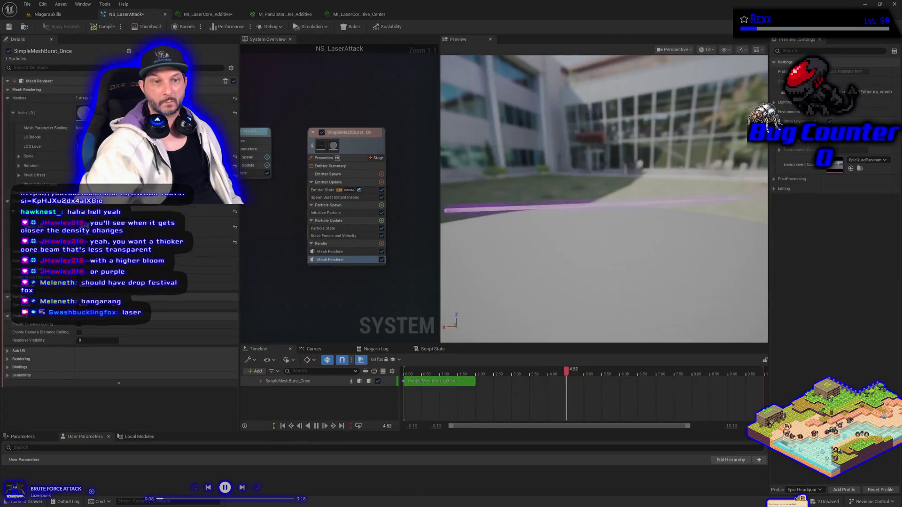
click(360, 15)
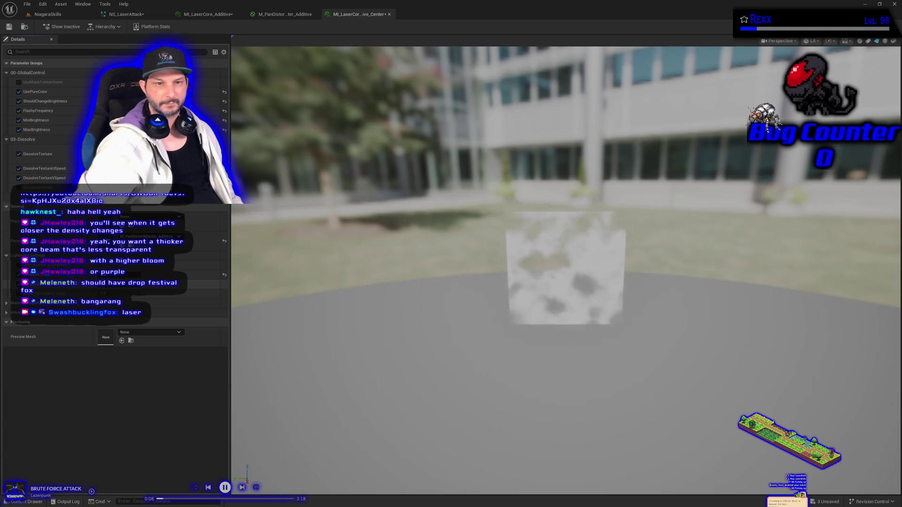
- Browse the material instance's property sections and preview mesh choices, then recheck the laser in the level
click(7, 303)
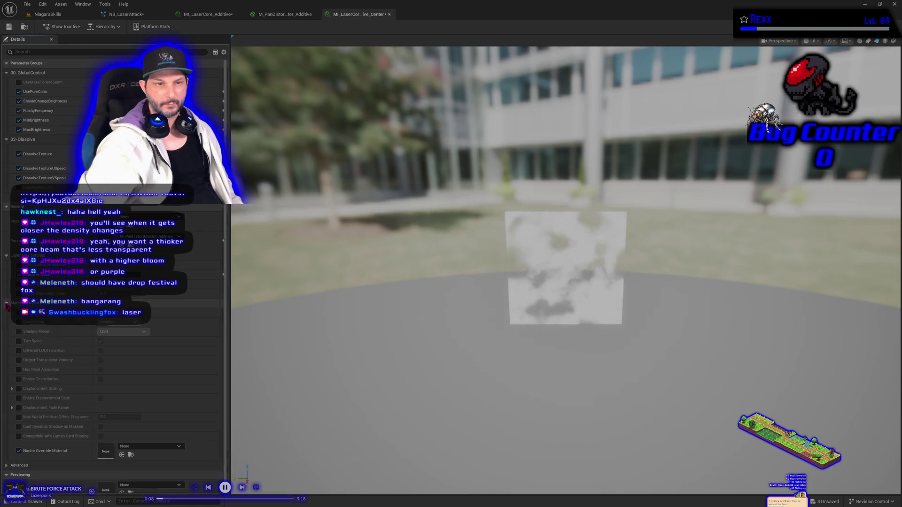
click(6, 303)
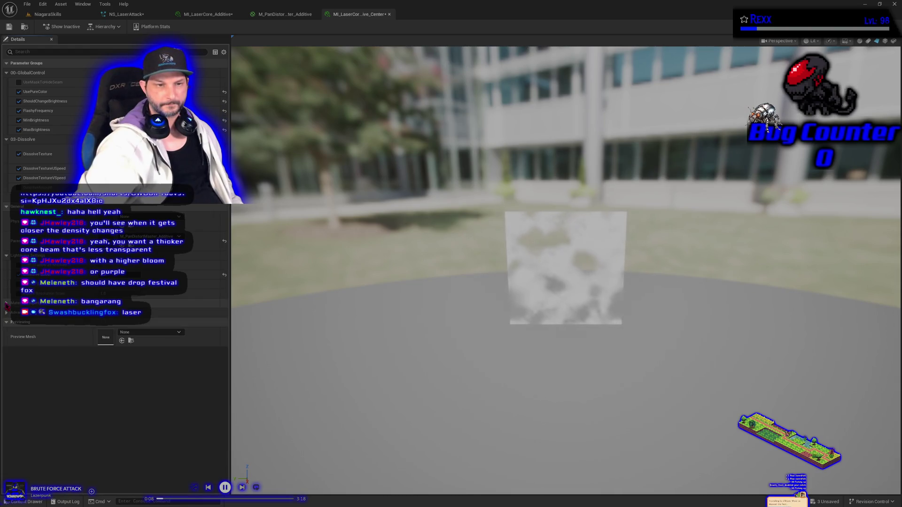
click(7, 313)
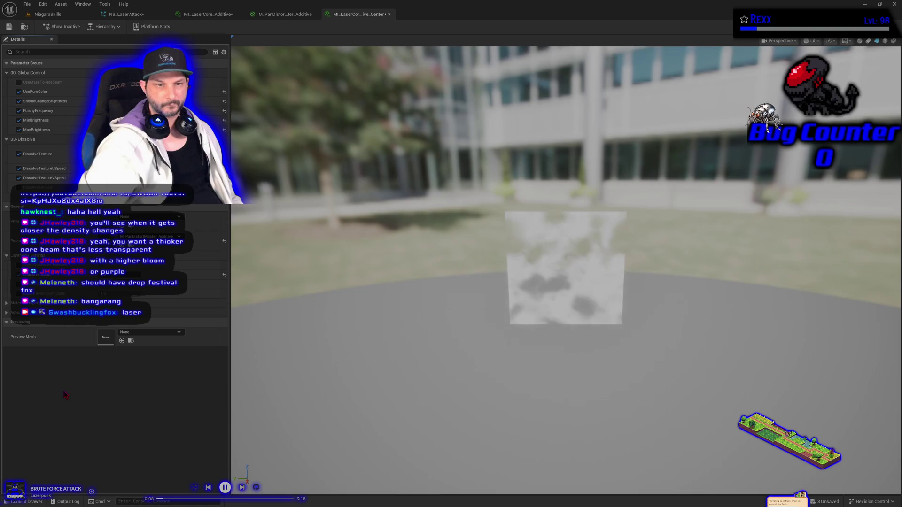
click(159, 337)
click(160, 337)
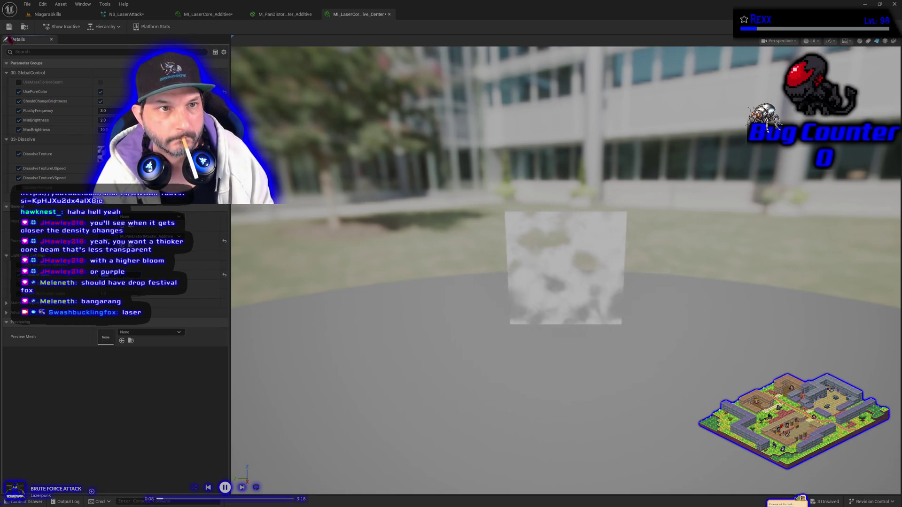
click(55, 17)
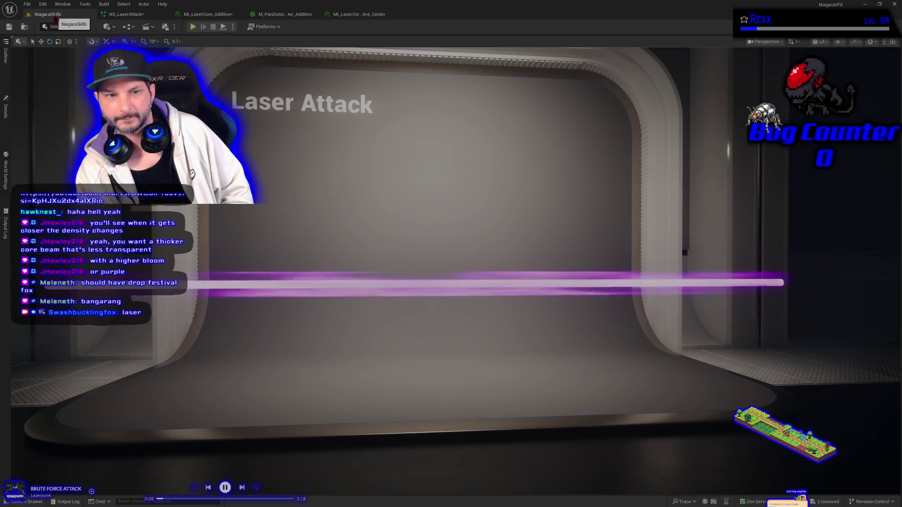
- Turn on UseMaskToHideSeam in the laser core material instance, save it, and view the level
click(359, 14)
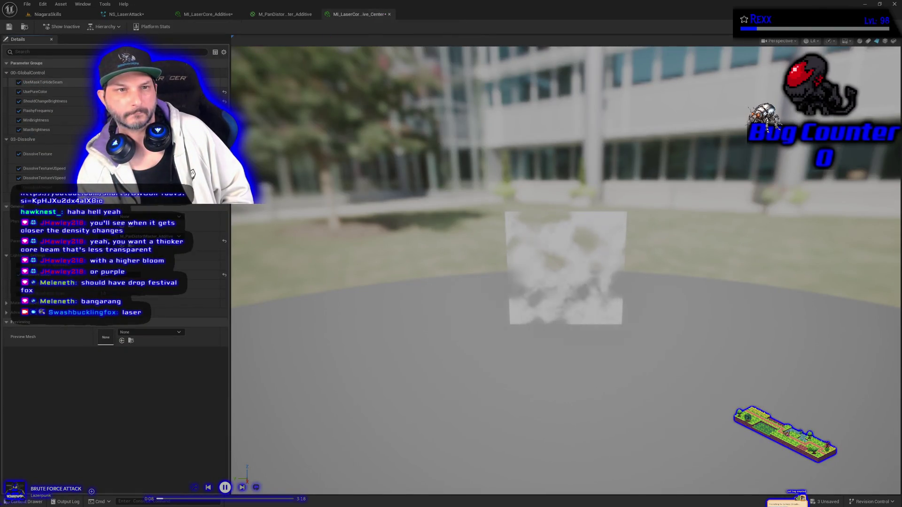
click(19, 82)
key(ctrl+s)
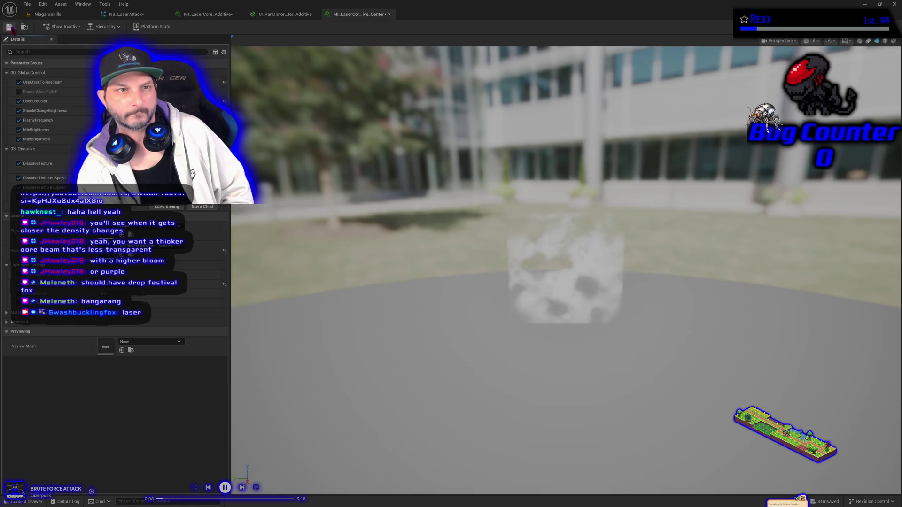
click(71, 15)
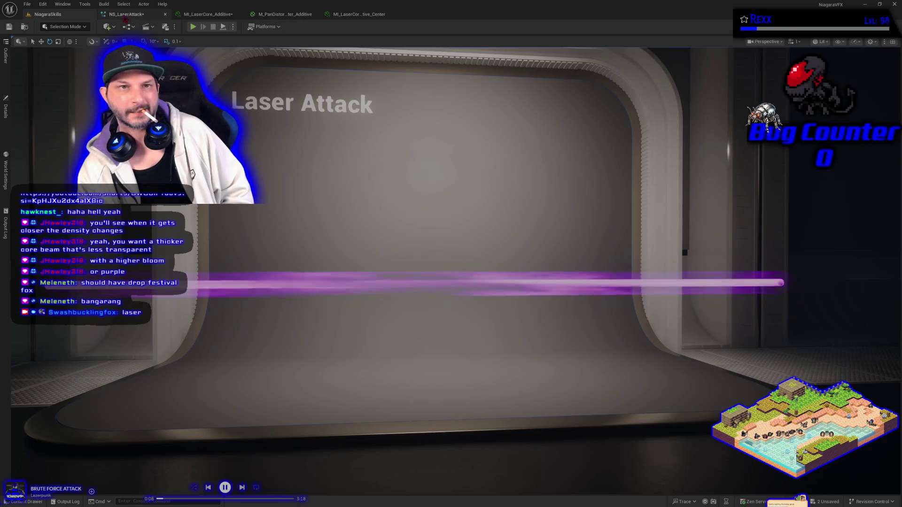
click(125, 17)
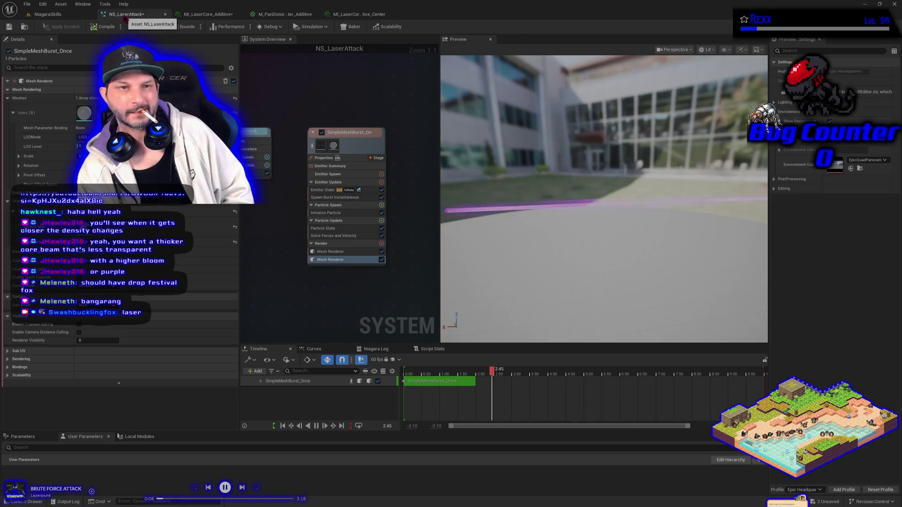
click(329, 251)
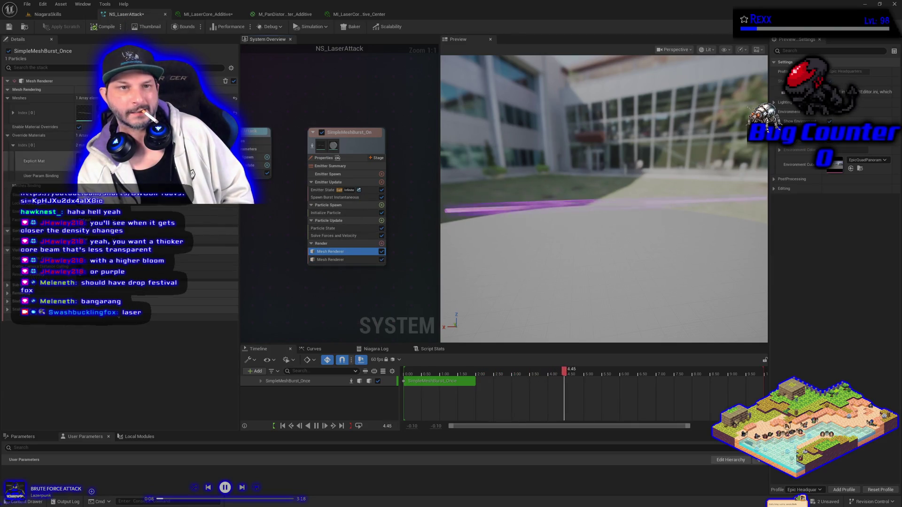
key(ctrl+space)
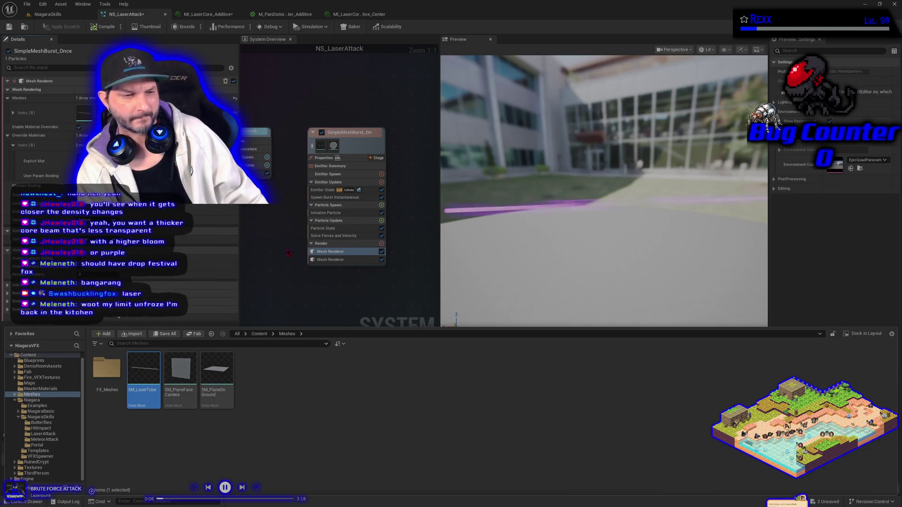
click(49, 14)
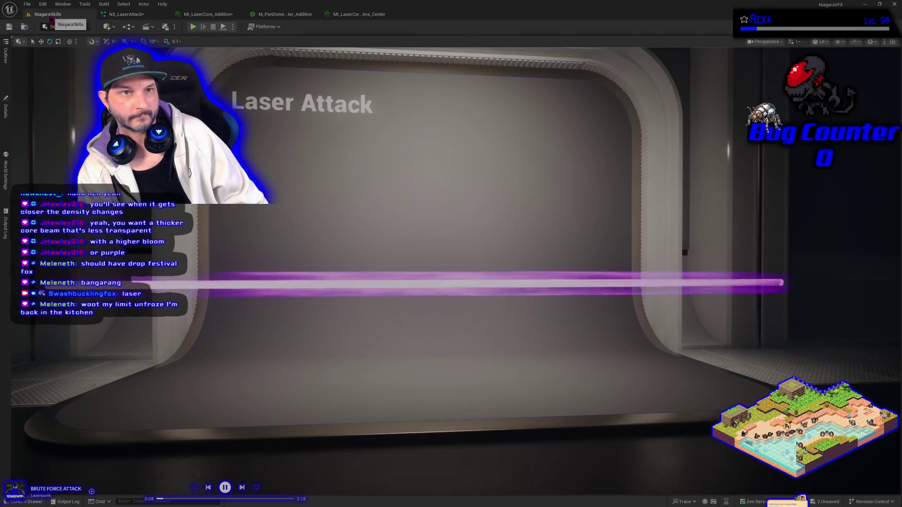
scroll(305, 345, down, 3)
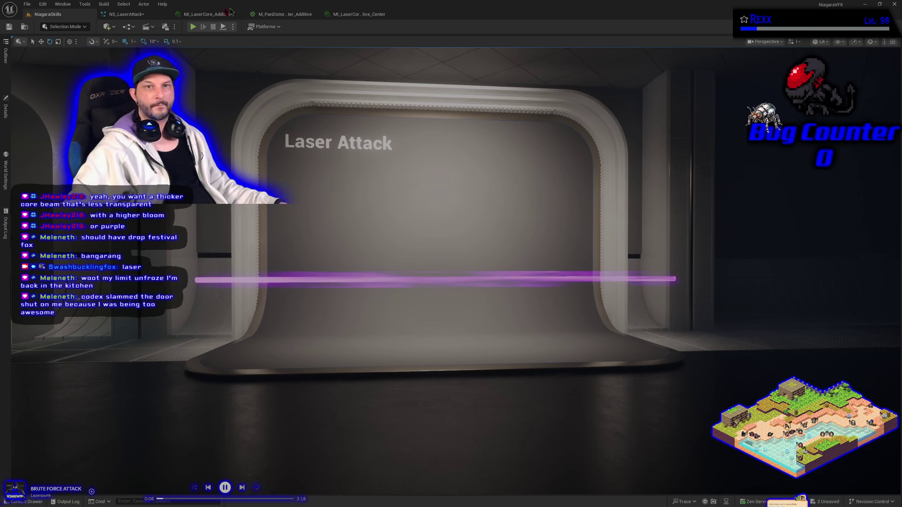
- Open the level editor's File menu to reach the open-asset options
click(27, 4)
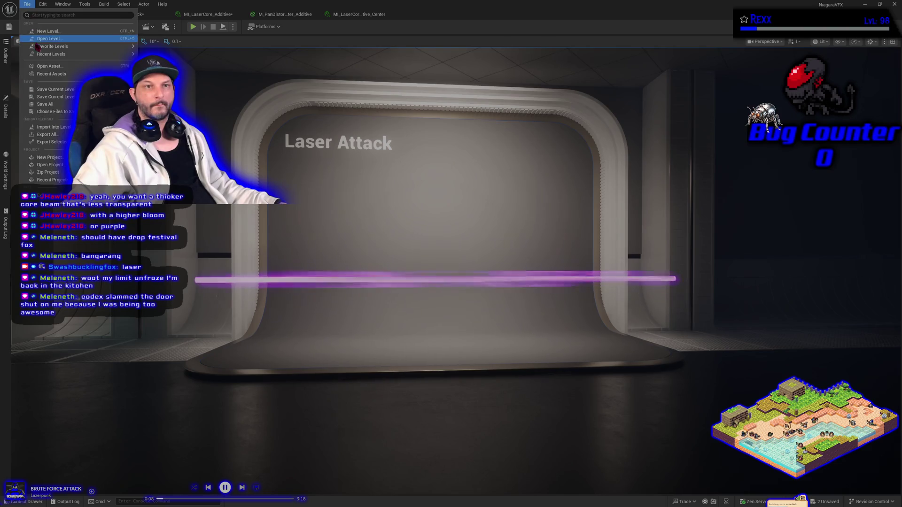
- Reopen NS_LaserAttack, rename the mesh burst emitter to Laser_Core, and set it to play once
click(159, 74)
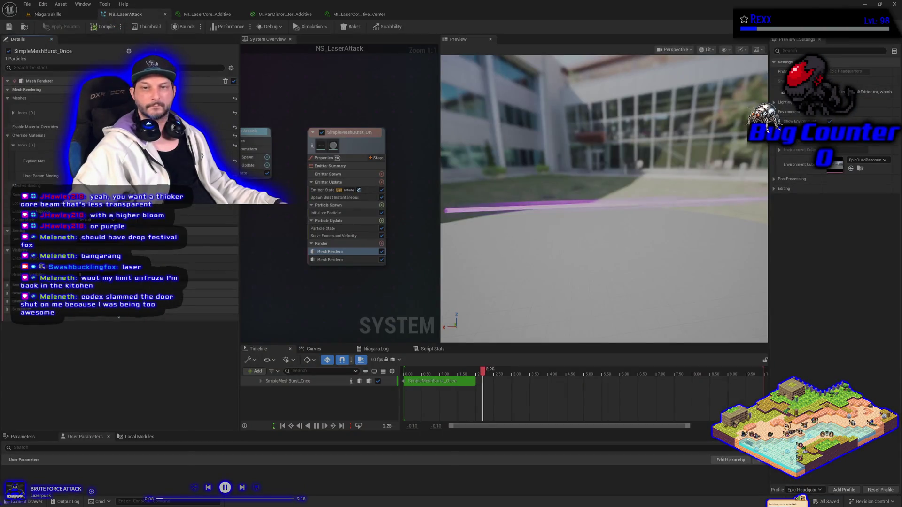
click(344, 135)
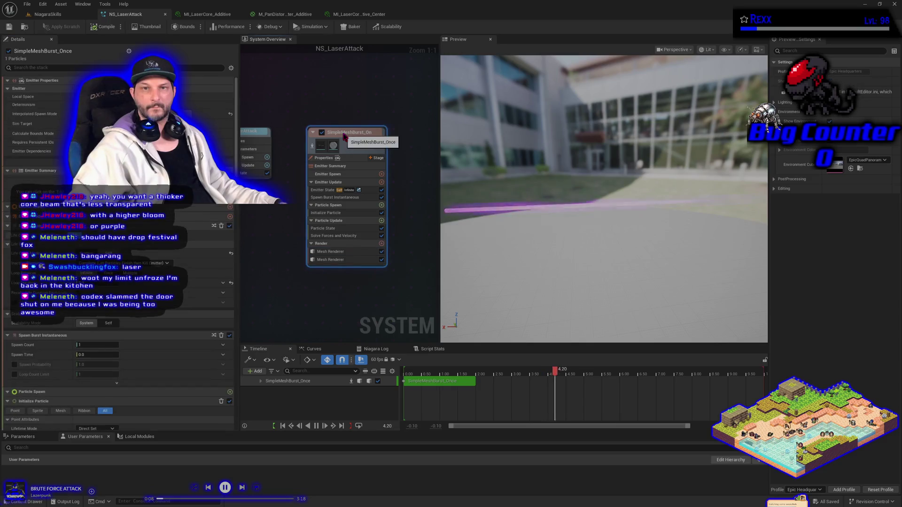
double_click(344, 135)
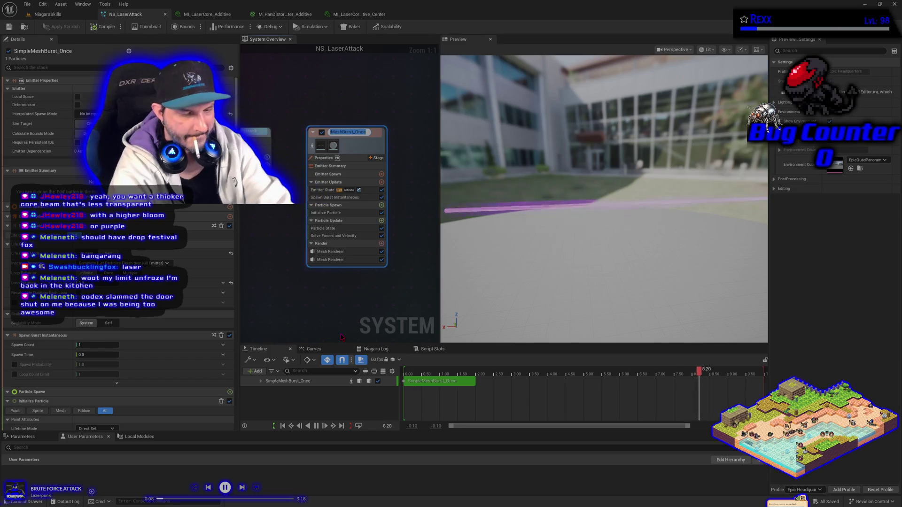
text(Laser Co)
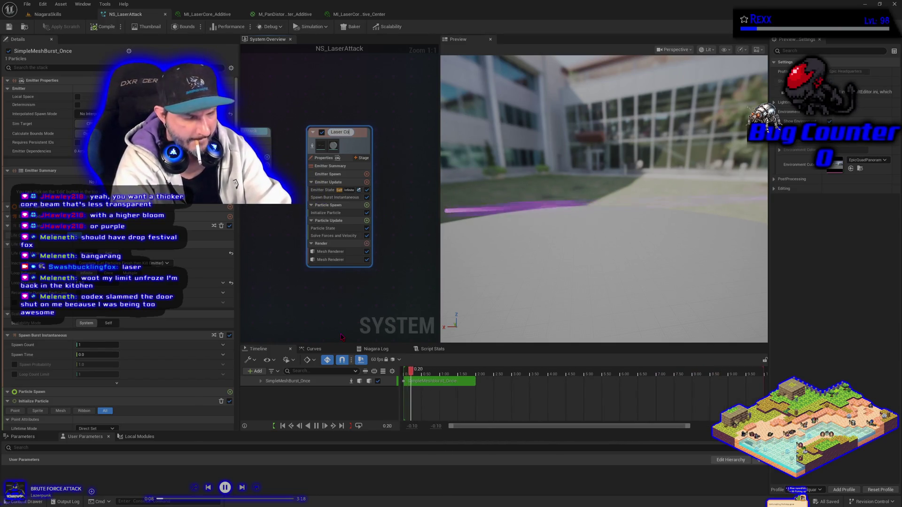
text(re)
key(Return)
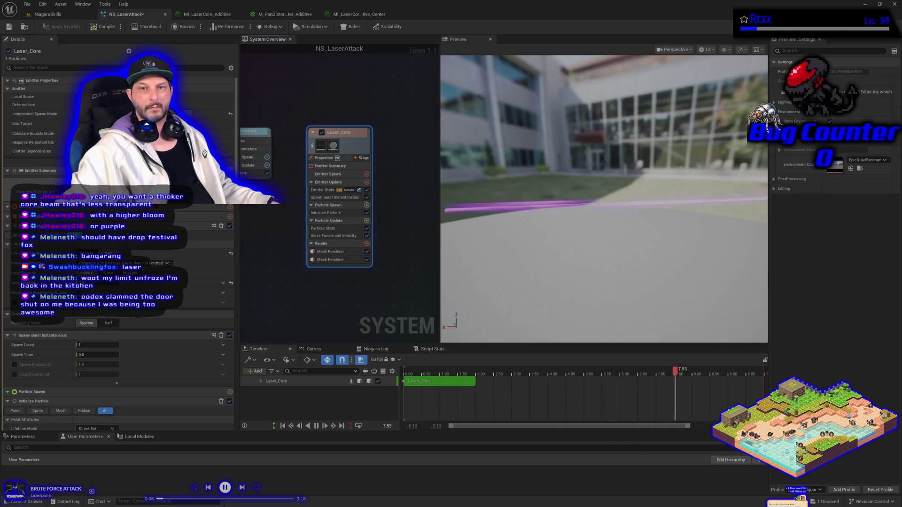
click(319, 191)
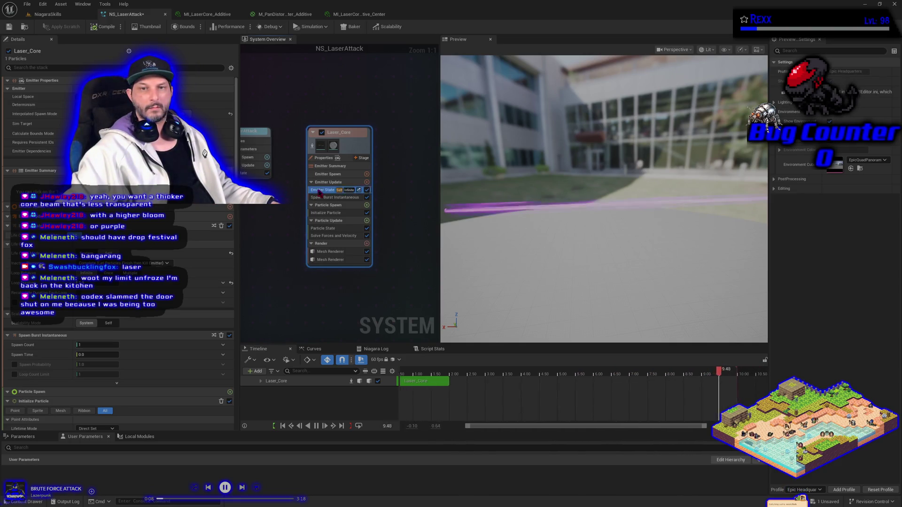
click(108, 129)
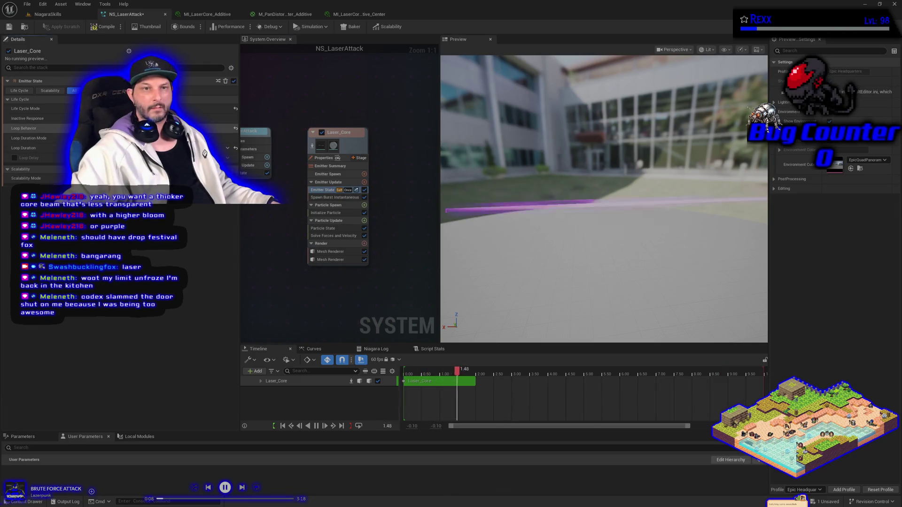
- Compile and save NS_LaserAttack, check the one-shot beam in the level, then return to the system
click(96, 27)
click(8, 27)
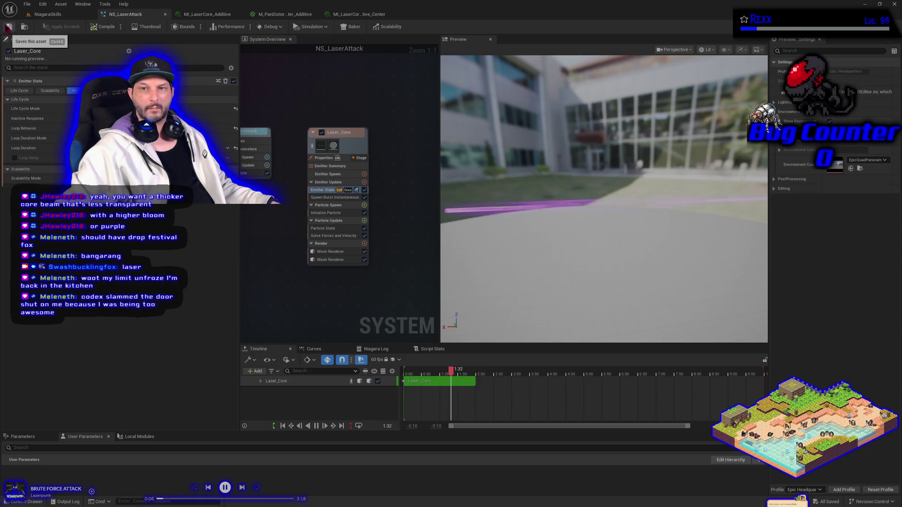
click(42, 14)
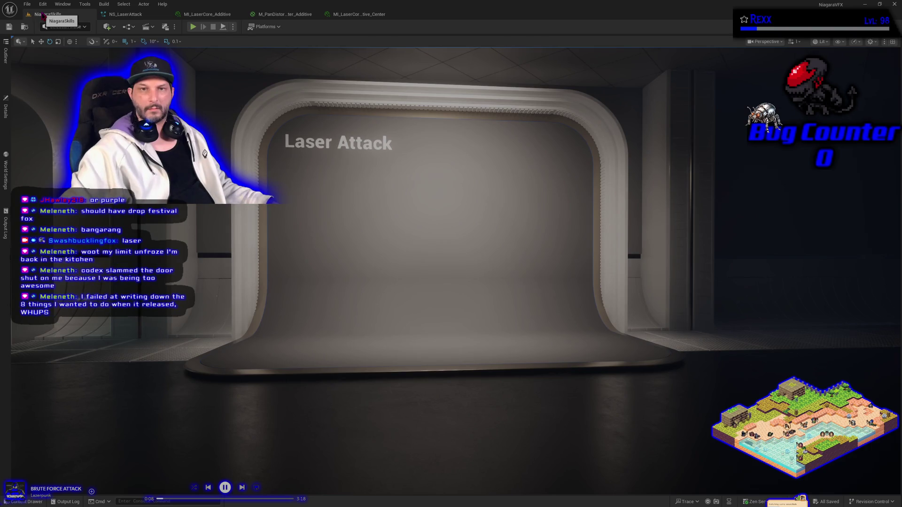
click(126, 14)
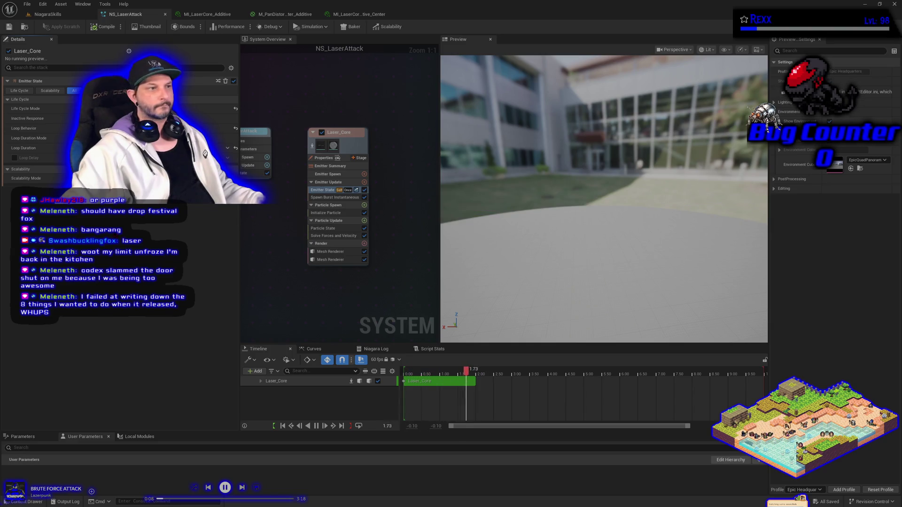
- Change the Initialize Particle Lifetime Mode for Laser_Core, save the system, and view the Laser Attack stage
click(335, 214)
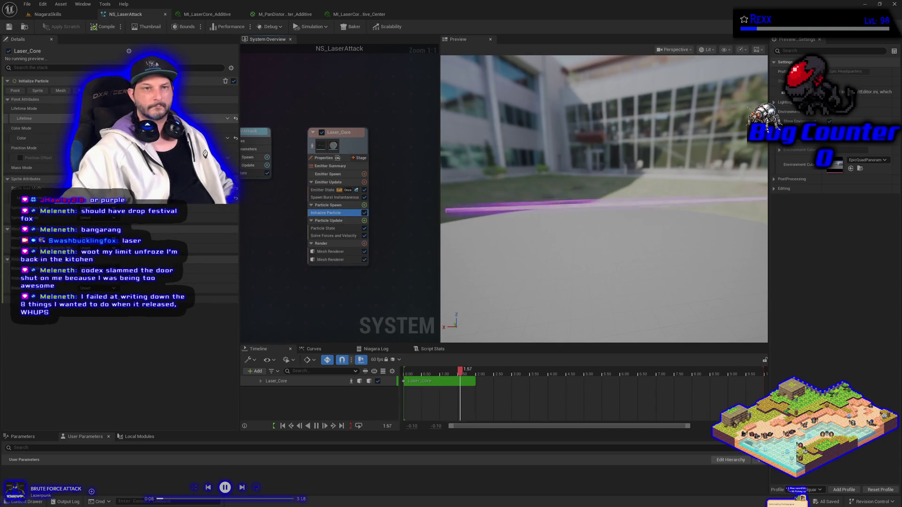
click(141, 108)
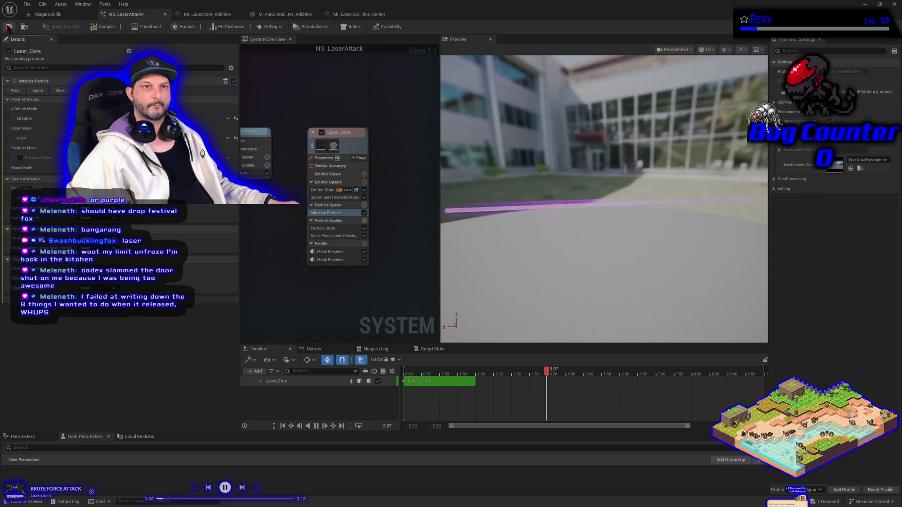
key(ctrl+s)
click(47, 18)
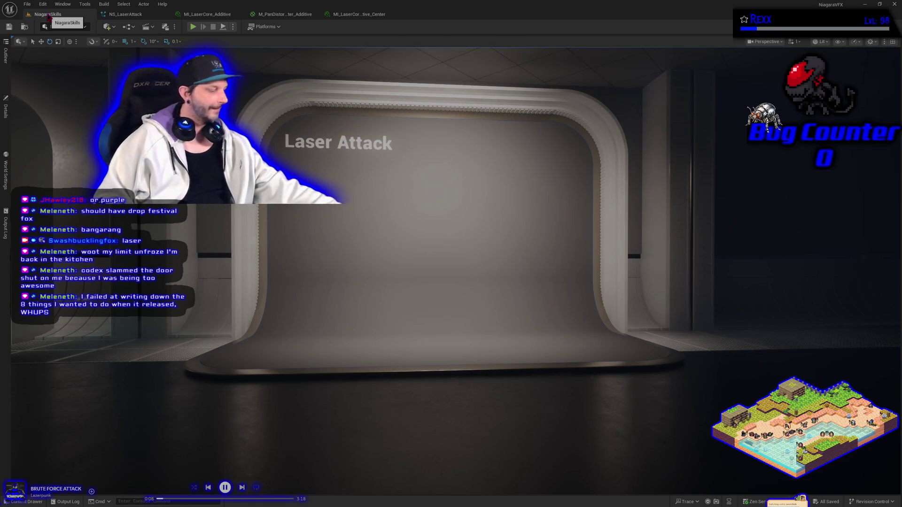
- Inspect the empty Laser Attack stage via Details and Outliner, save NiagaraSkills, and select the Meteor Attack spawner
click(121, 14)
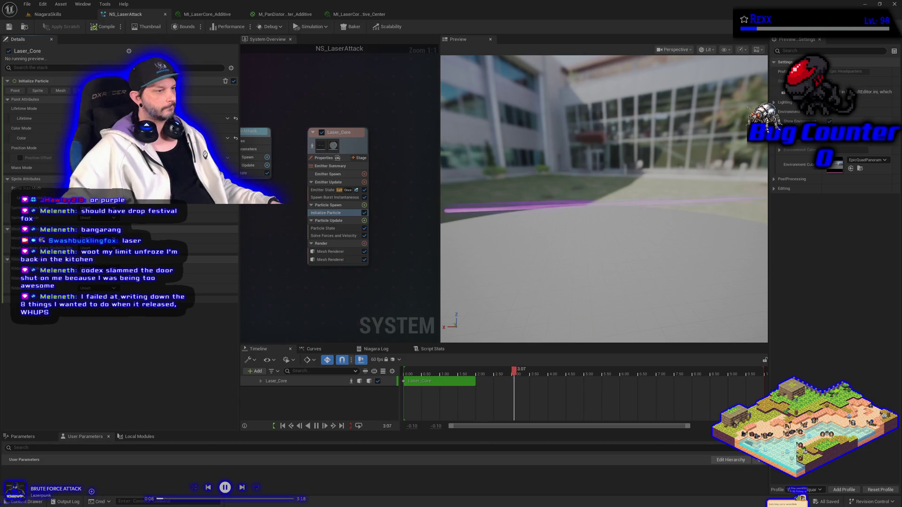
click(47, 14)
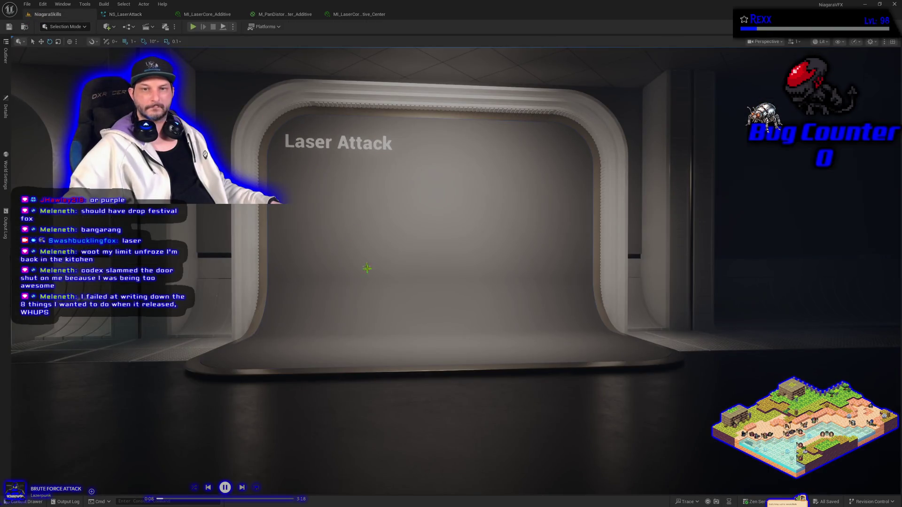
click(6, 109)
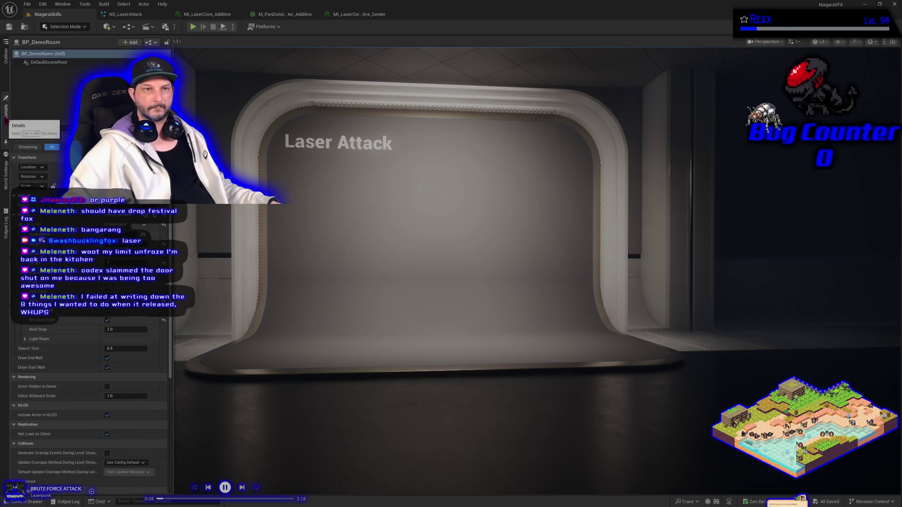
click(6, 55)
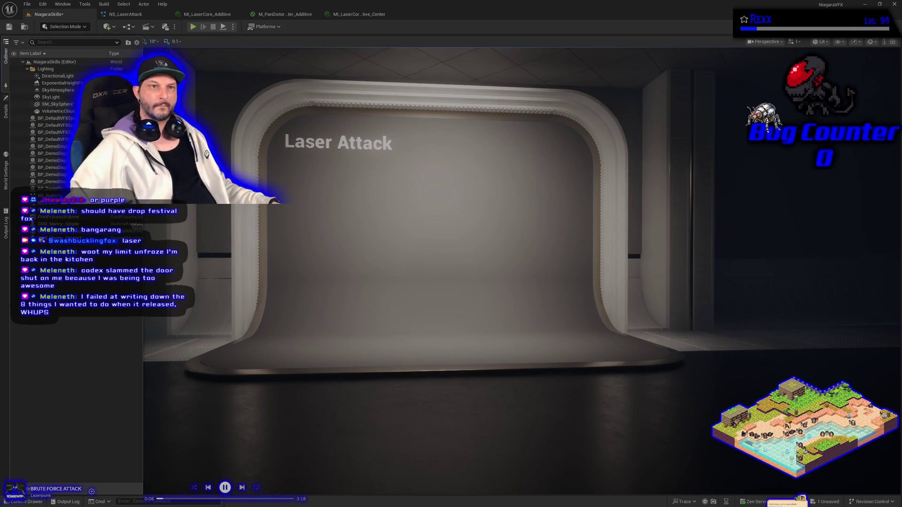
click(9, 26)
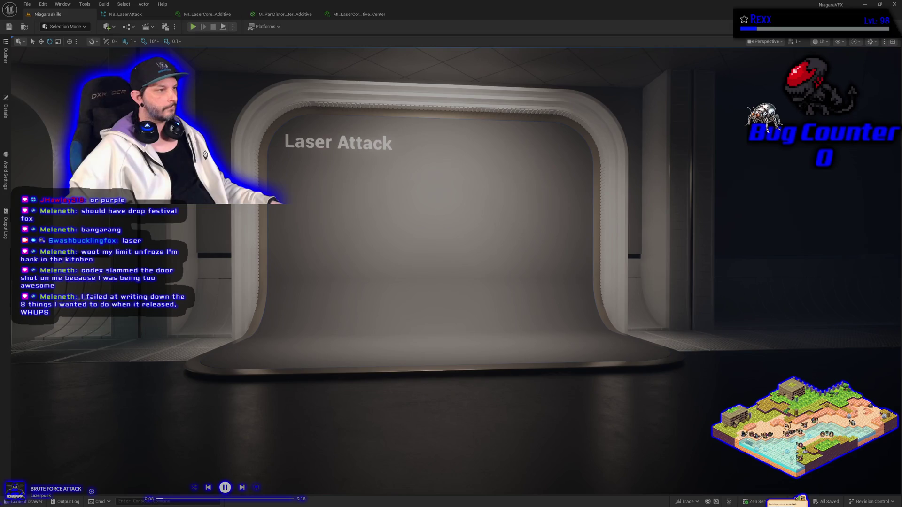
key(1)
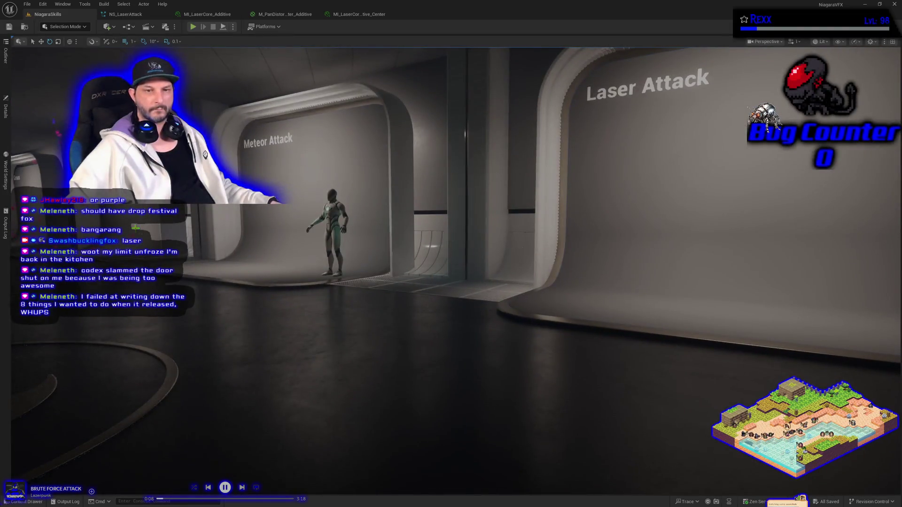
click(254, 254)
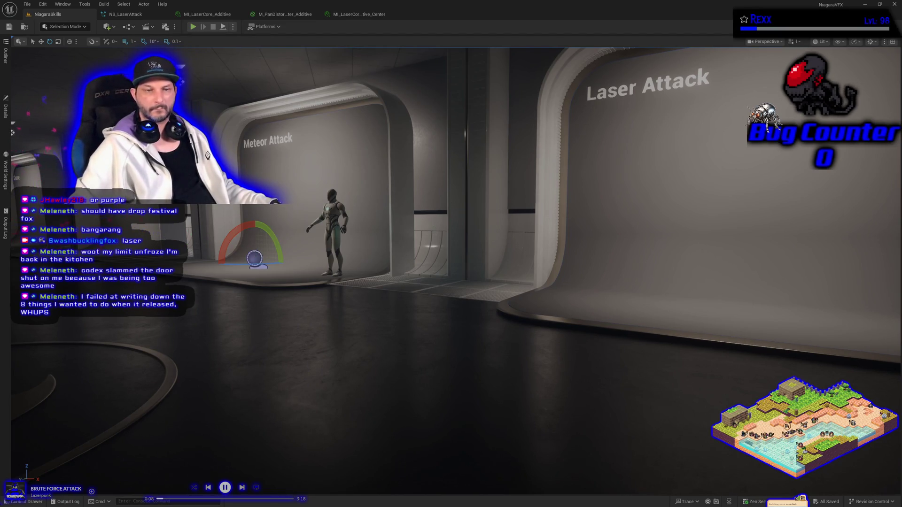
- Alt-drag a copy of BP_DefaultVFXSpawner to the Laser Attack alcove, raise it on Z, and save
key(w)
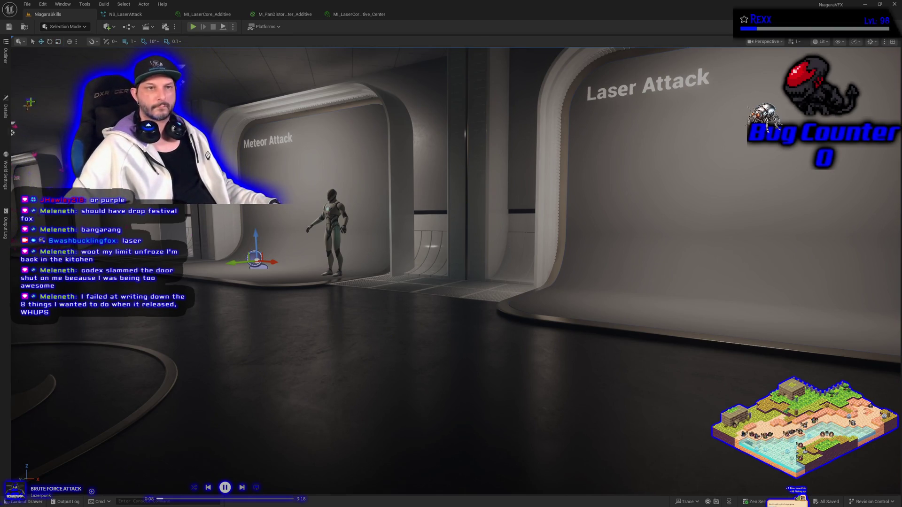
click(6, 55)
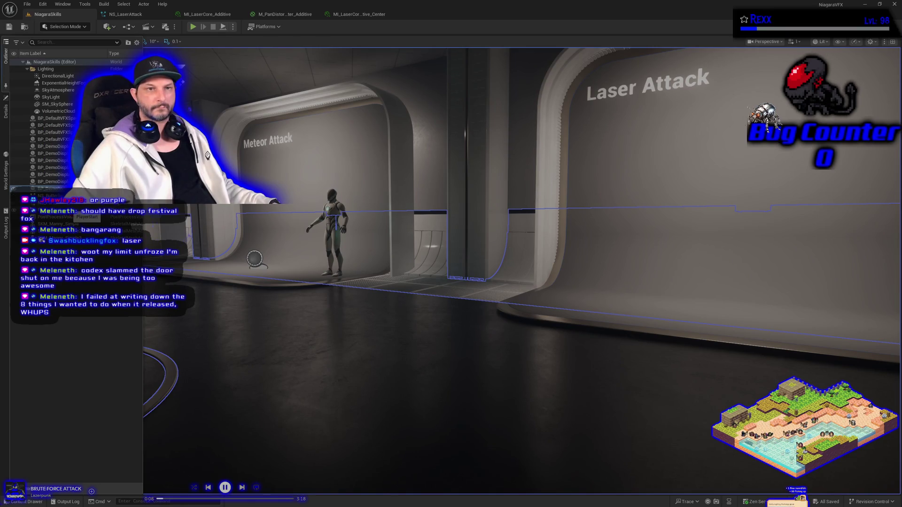
click(54, 140)
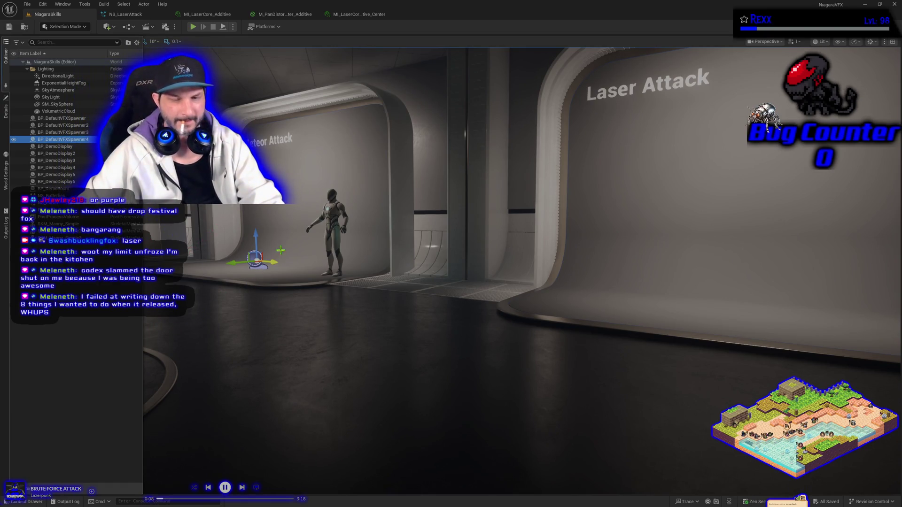
mouse_move(273, 262)
mouse_down()
mouse_move(555, 301)
mouse_move(625, 332)
mouse_move(467, 285)
mouse_up()
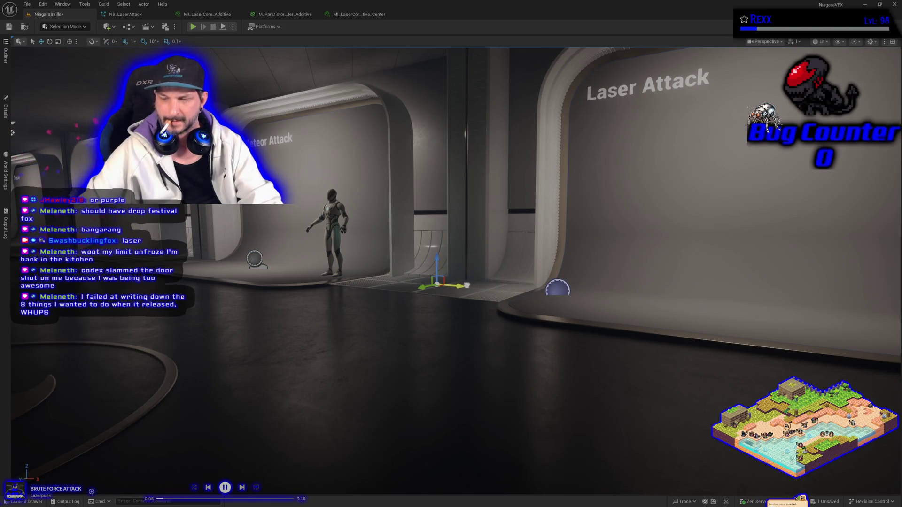
key(ctrl+z)
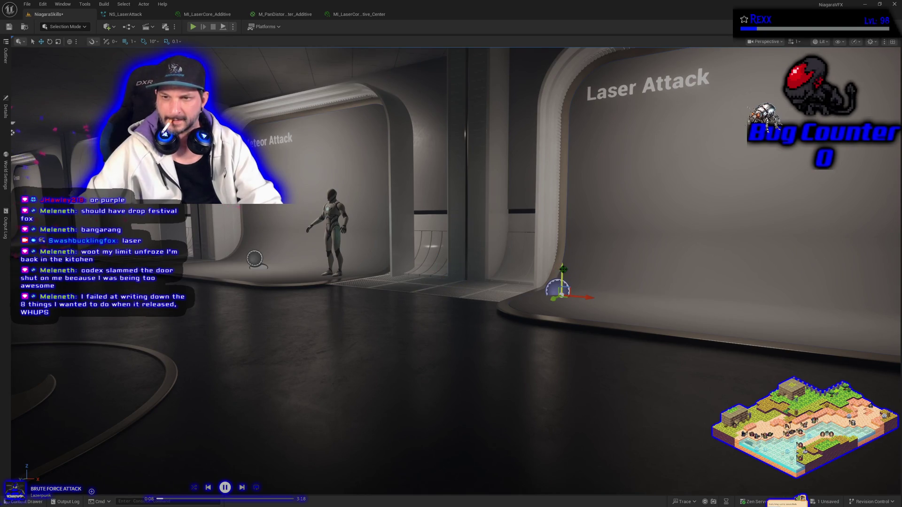
drag(563, 269, 557, 177)
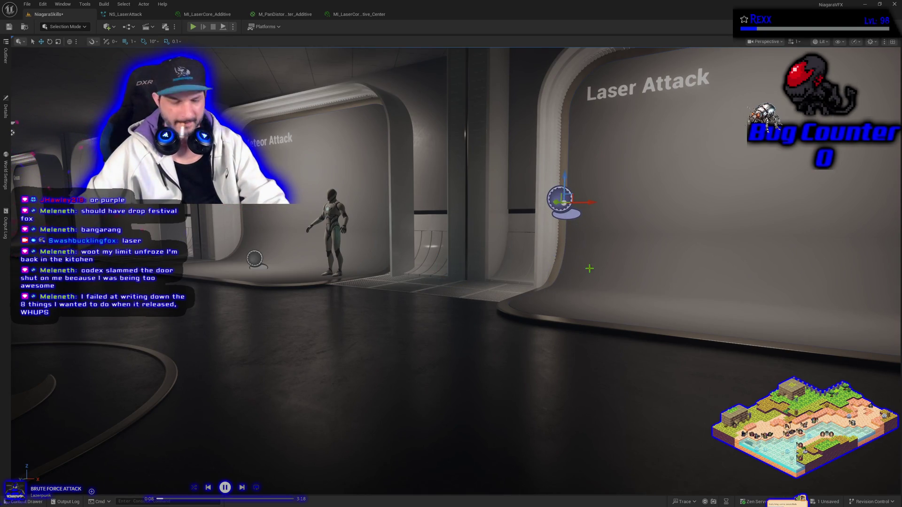
drag(559, 225, 477, 94)
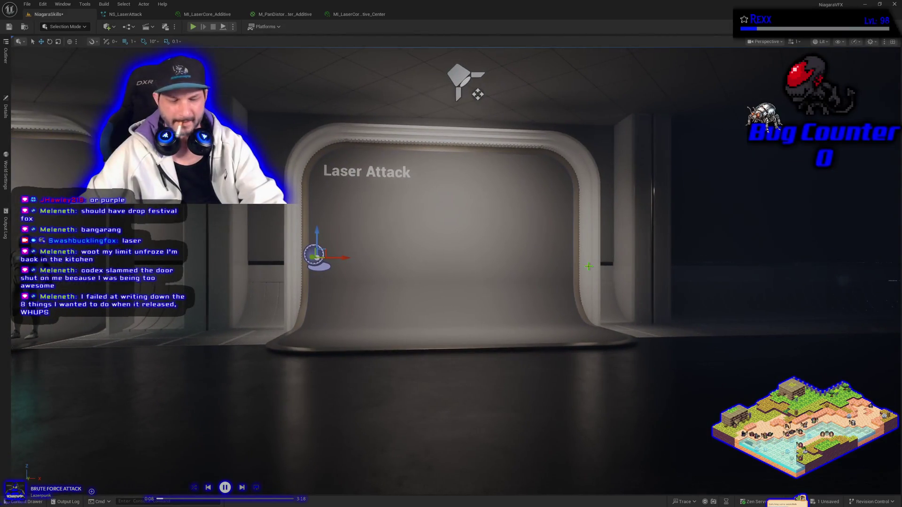
key(ctrl+s)
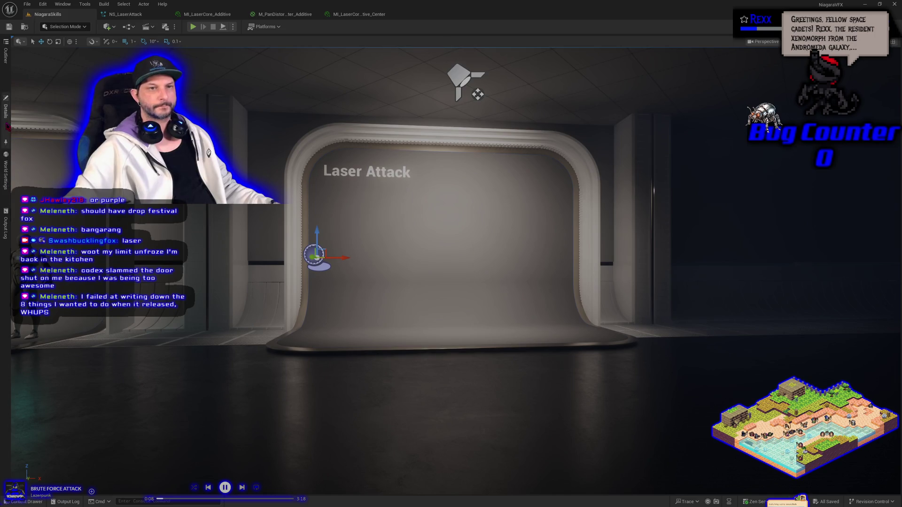
- Set BP_DefaultVFXSpawner5's Niagara system asset to NS_LaserAttack in its Details panel
click(5, 109)
click(141, 235)
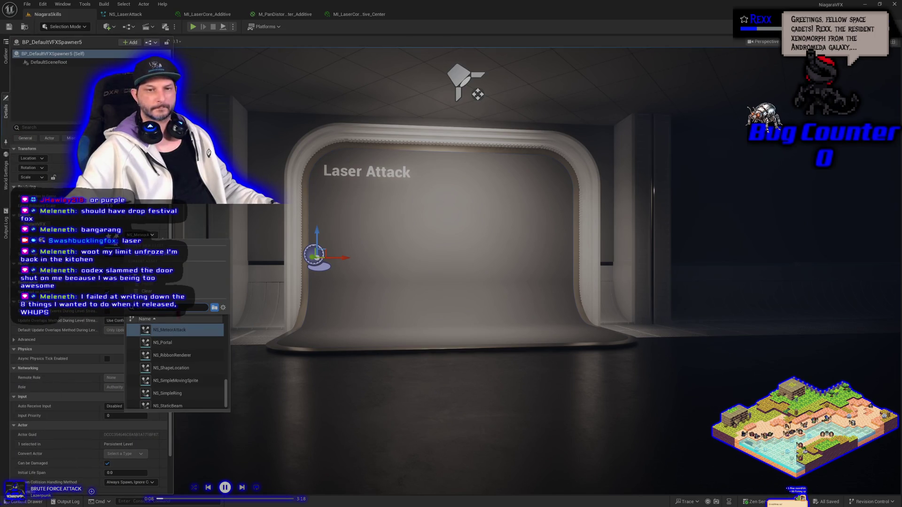
scroll(195, 376, up, 3)
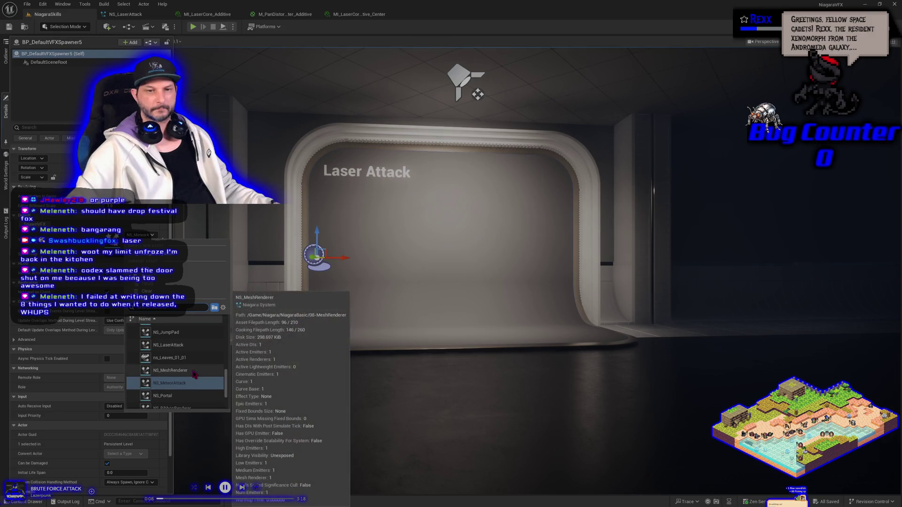
click(169, 345)
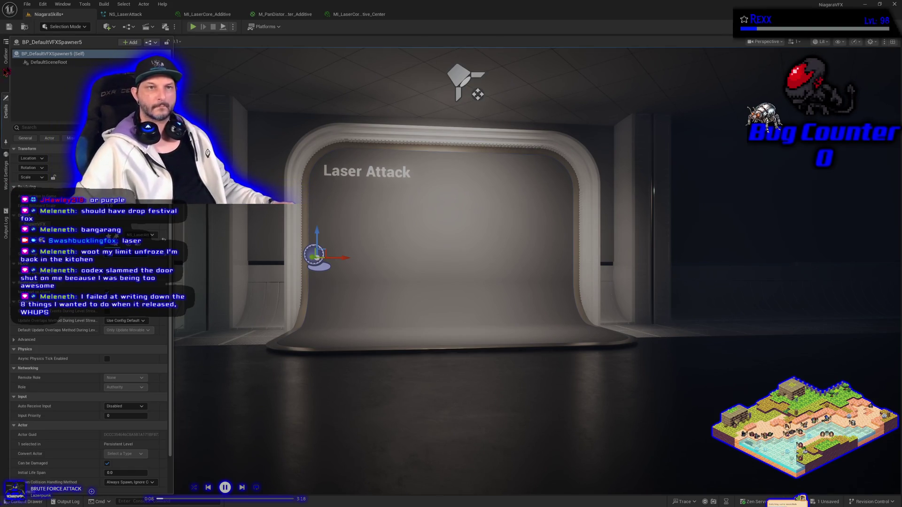
click(27, 4)
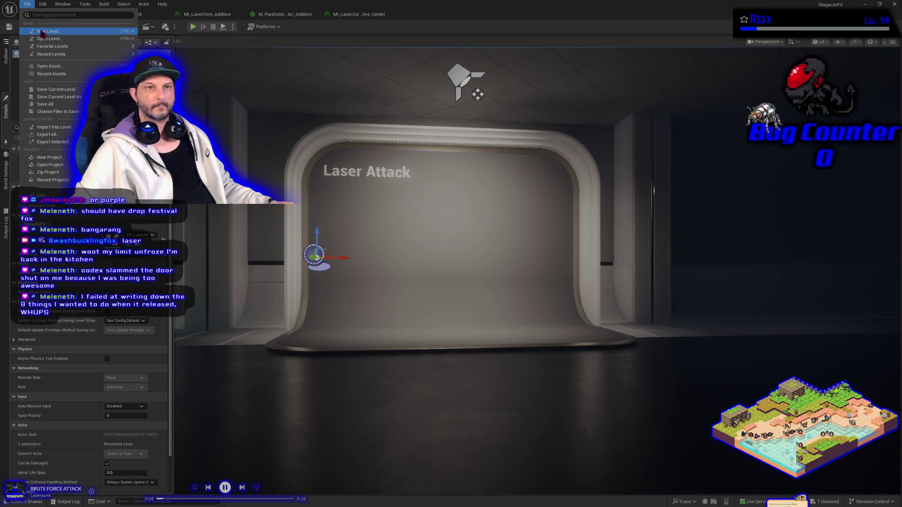
- Save all changes, run and stop a quick Play test, then focus the view on the selected spawner
click(53, 106)
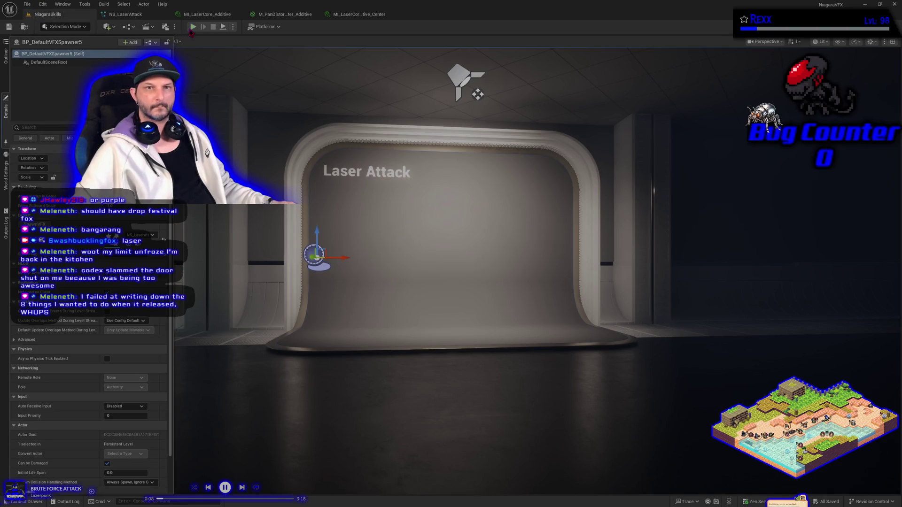
click(192, 28)
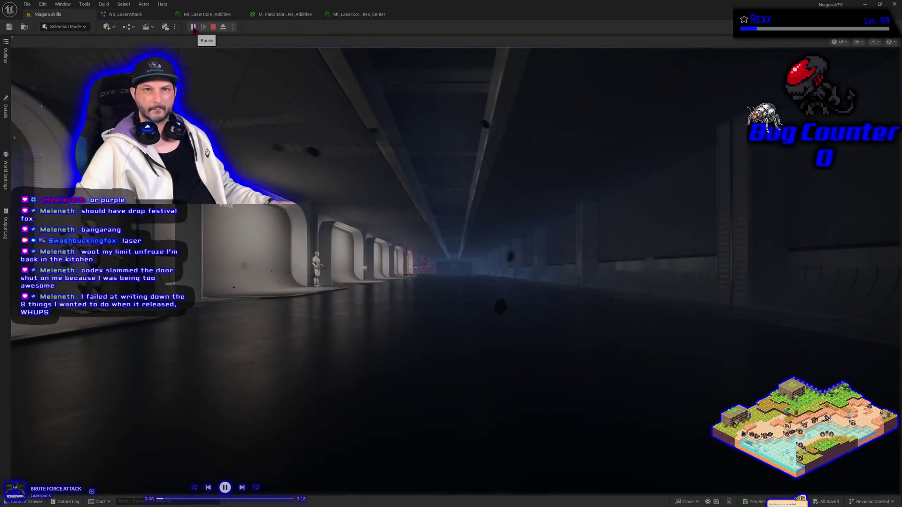
click(213, 27)
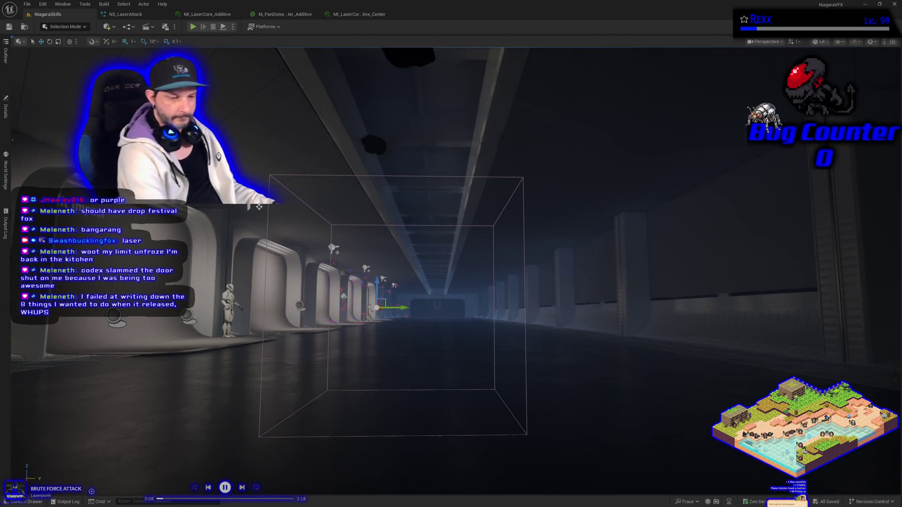
key(f)
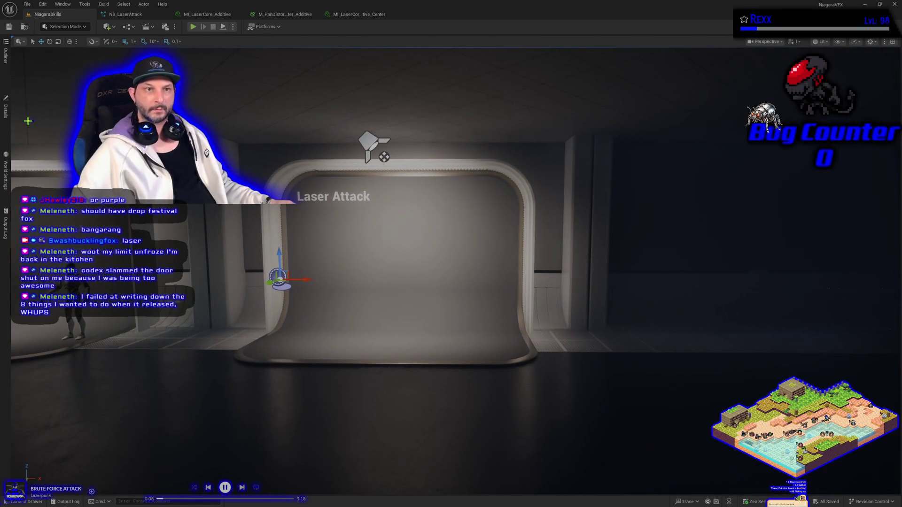
- Inspect the purple laser in game view with the spawner's Details drawer toggled, then return to NS_LaserAttack
click(5, 109)
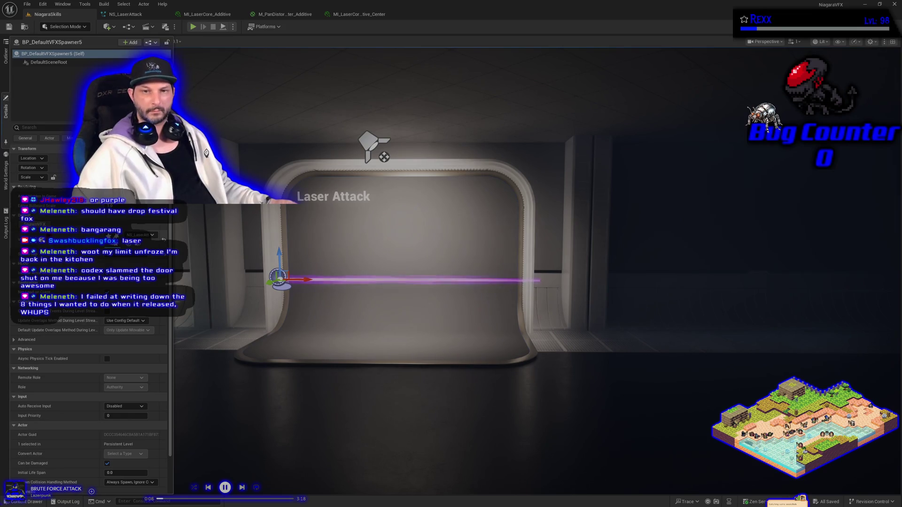
click(221, 361)
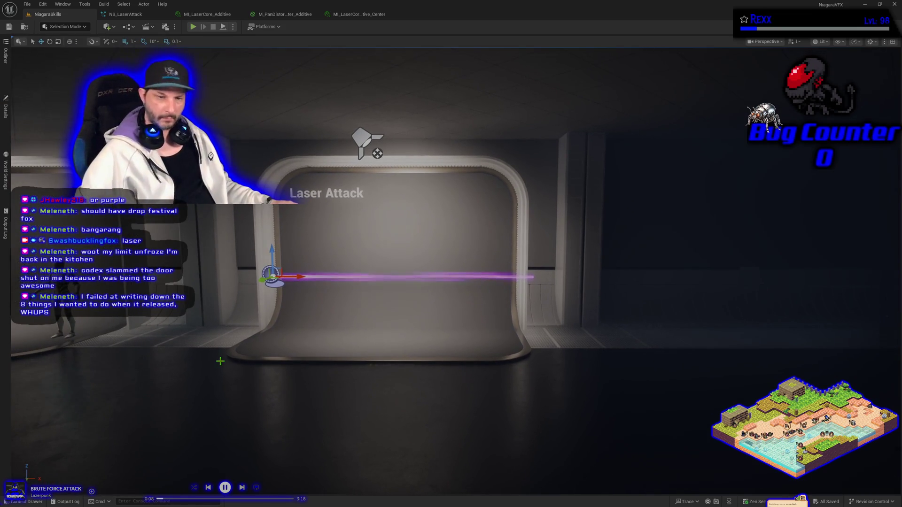
key(g)
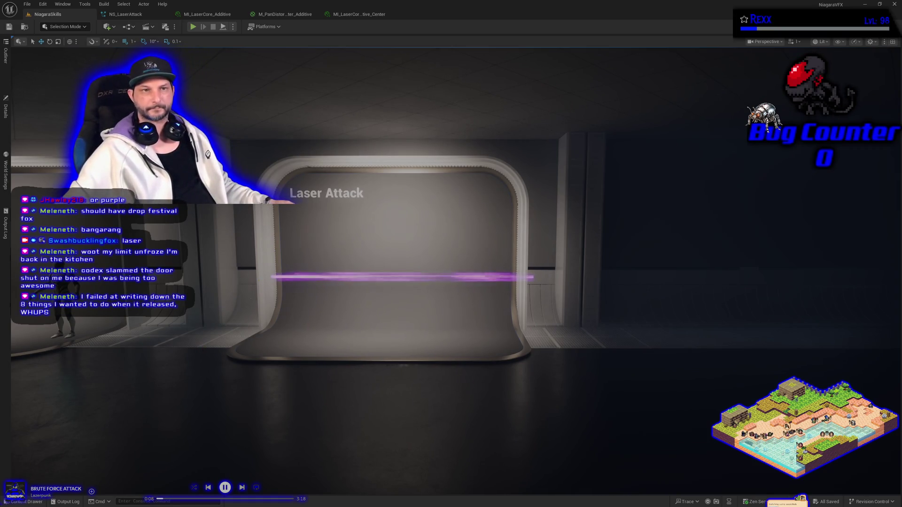
click(5, 120)
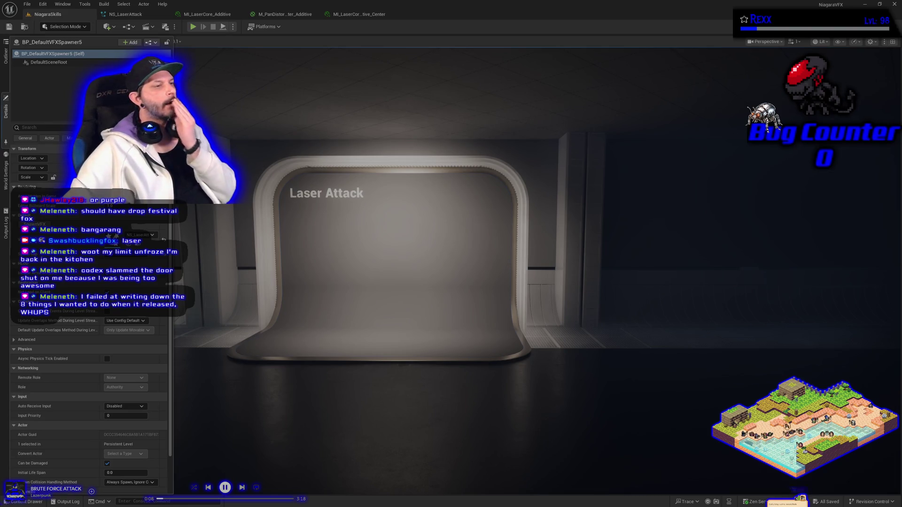
click(136, 14)
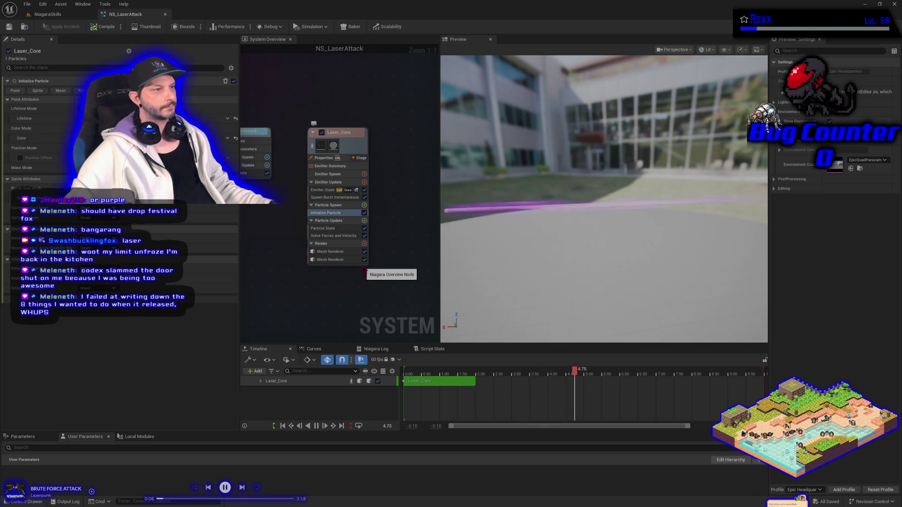
- Search 'scale' and add the Scale Mesh Size module to Laser_Core's Particle Update stage
click(365, 221)
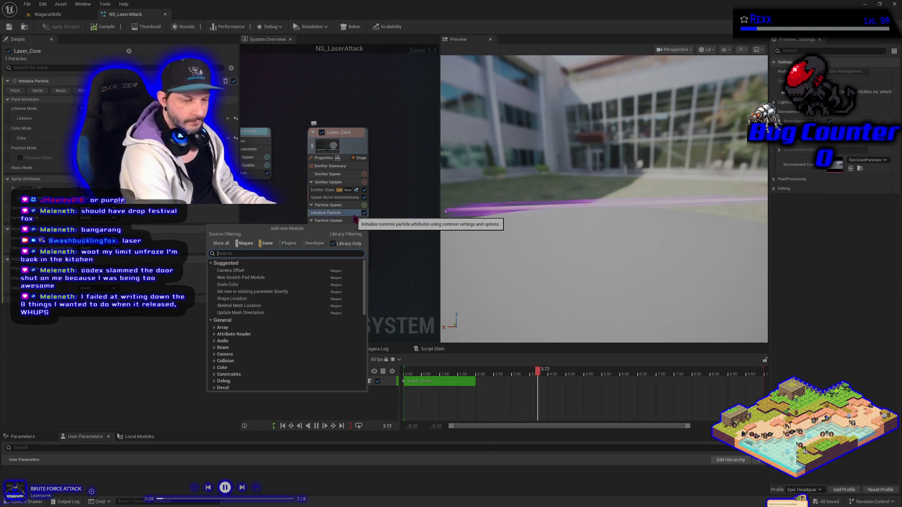
text(scal)
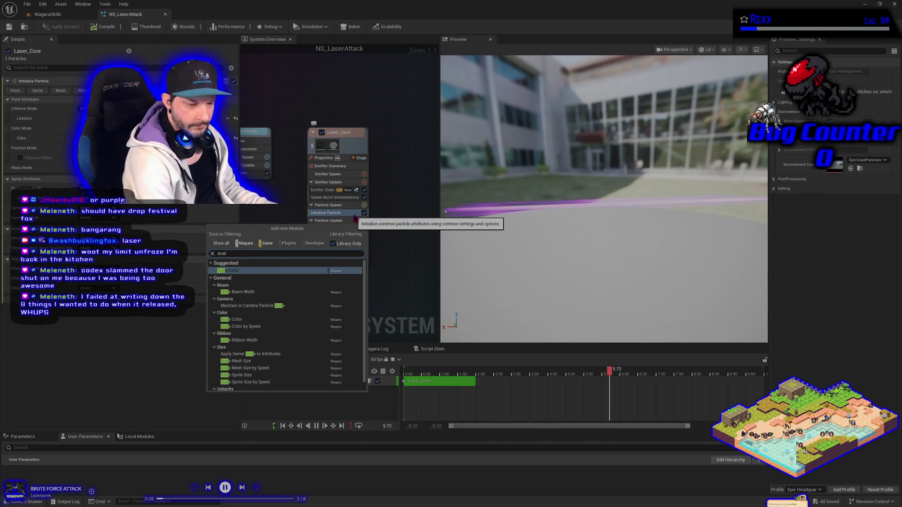
text(e)
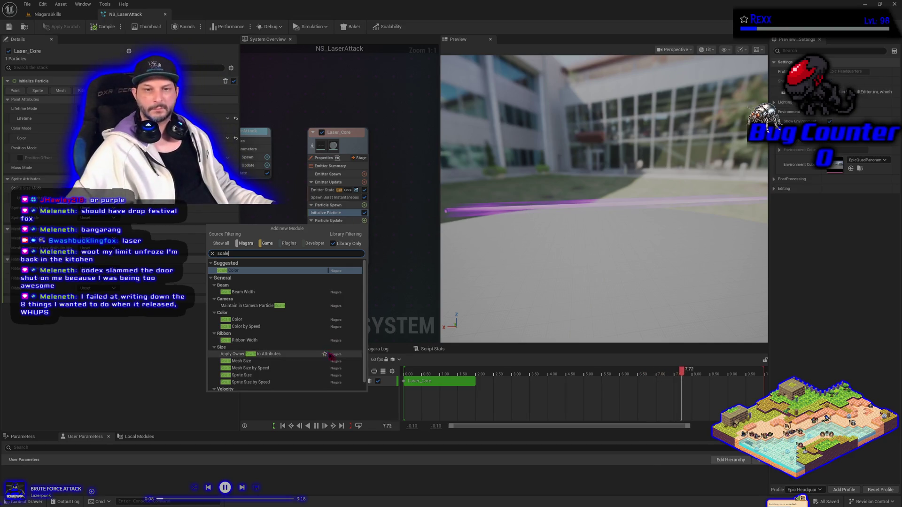
click(329, 361)
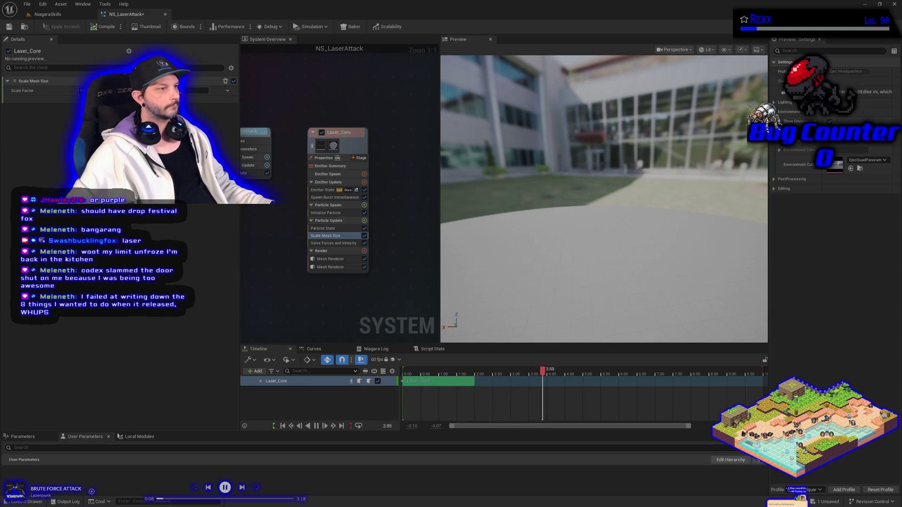
- Review Laser_Core's Initialize Particle settings, then select the new Scale Mesh Size module
click(336, 213)
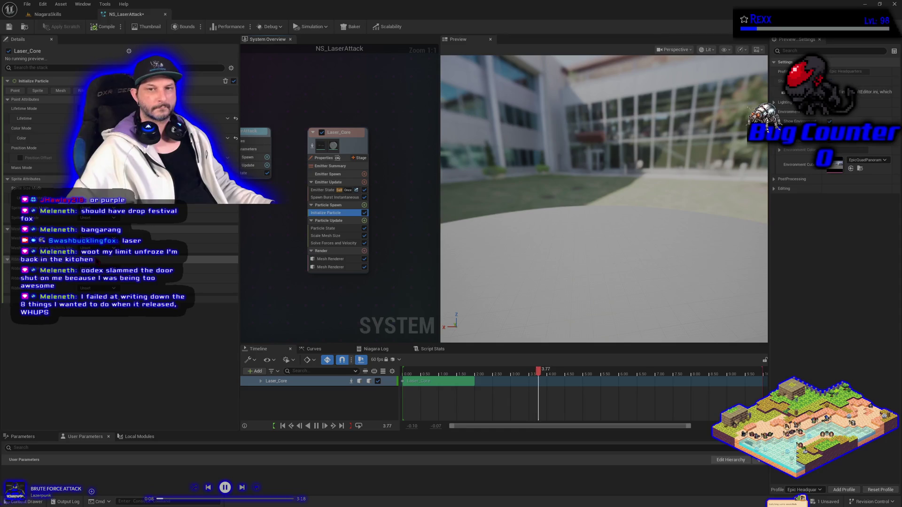
mouse_move(230, 249)
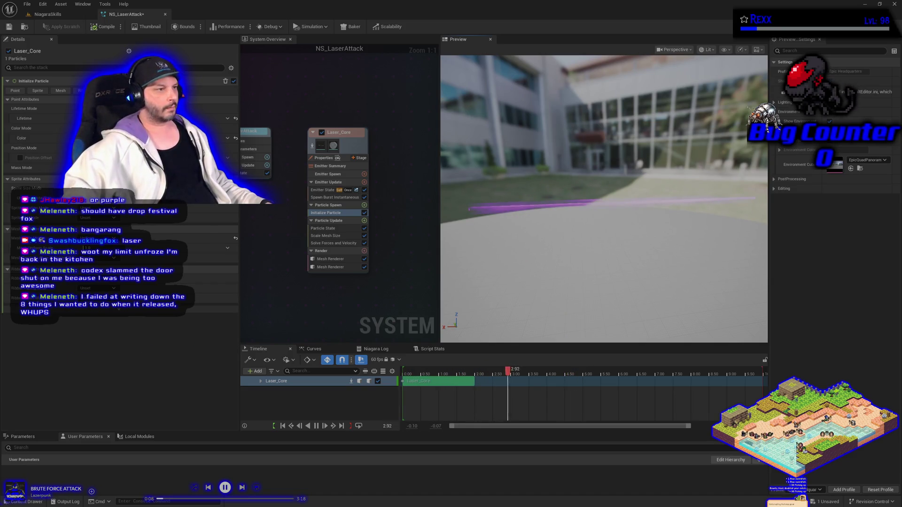
click(311, 235)
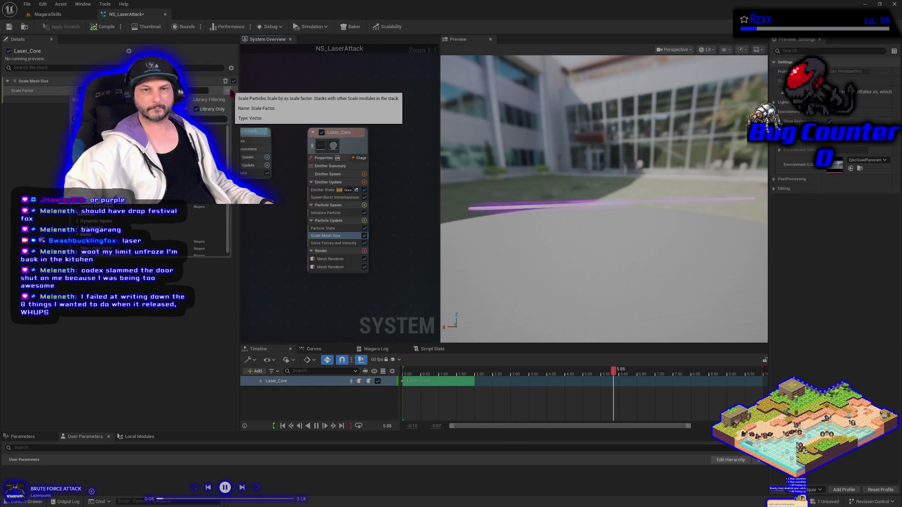
- Set the Scale Mesh Size Scale Factor to Vector from Curve and display its curve in Curves
click(230, 92)
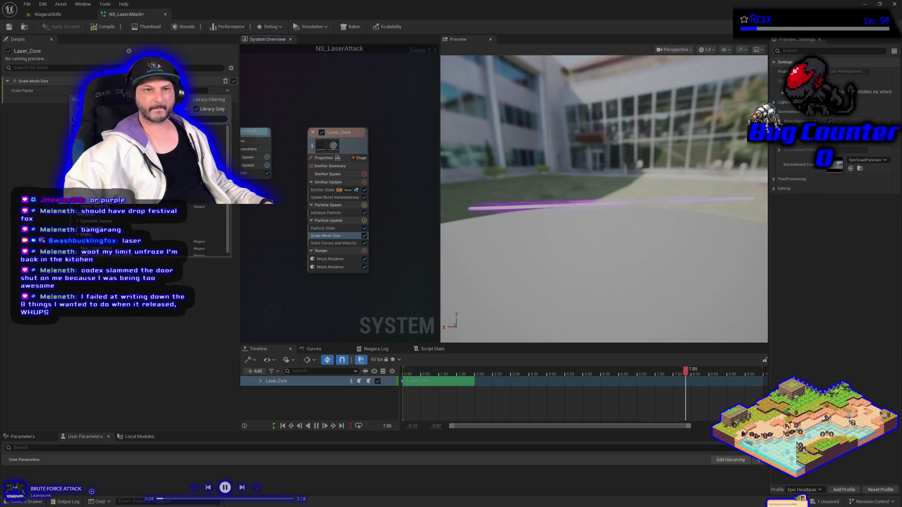
click(205, 169)
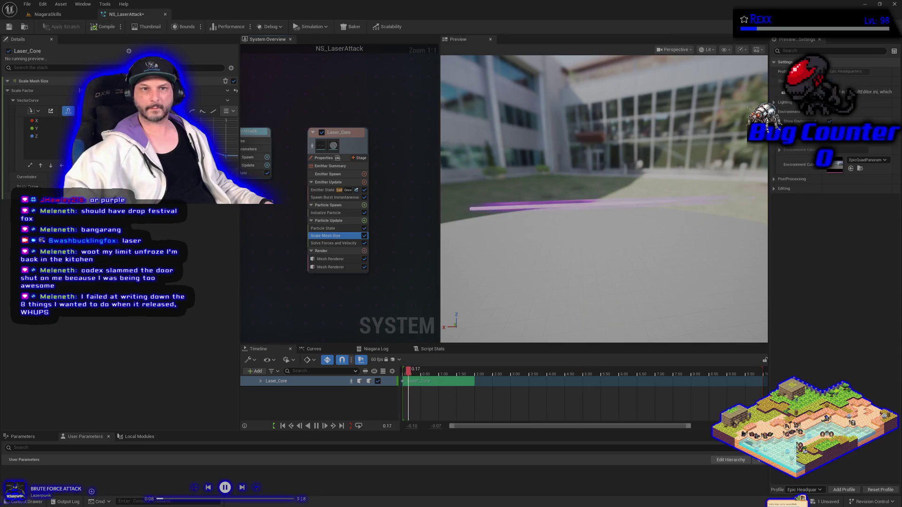
click(51, 112)
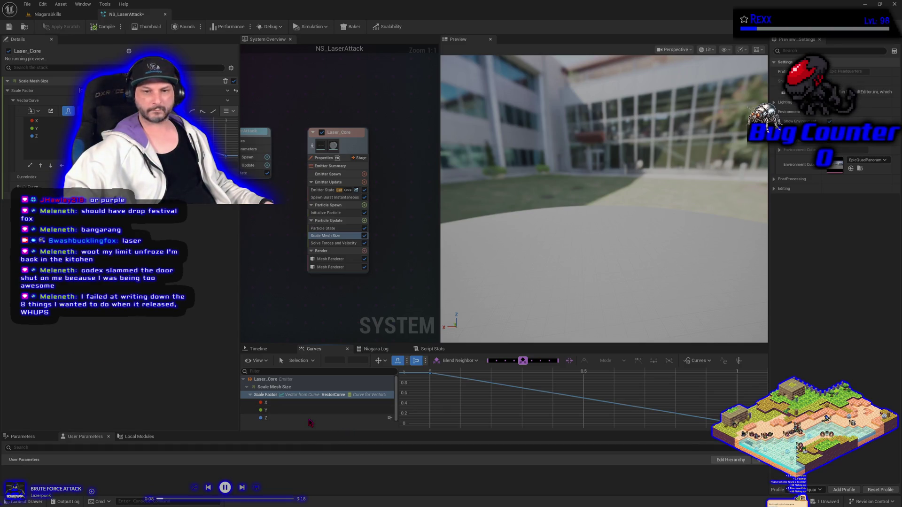
- Set the Z Scale Factor curve's end key value to 1
click(308, 418)
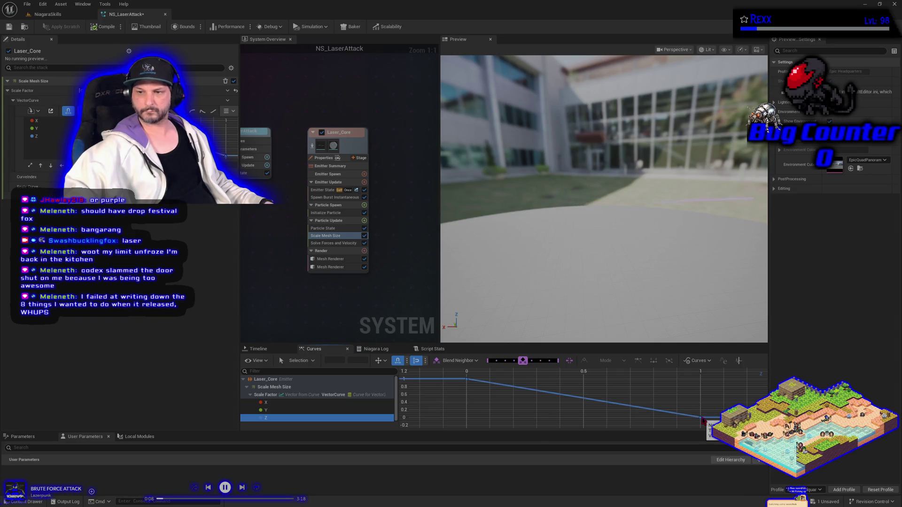
click(701, 418)
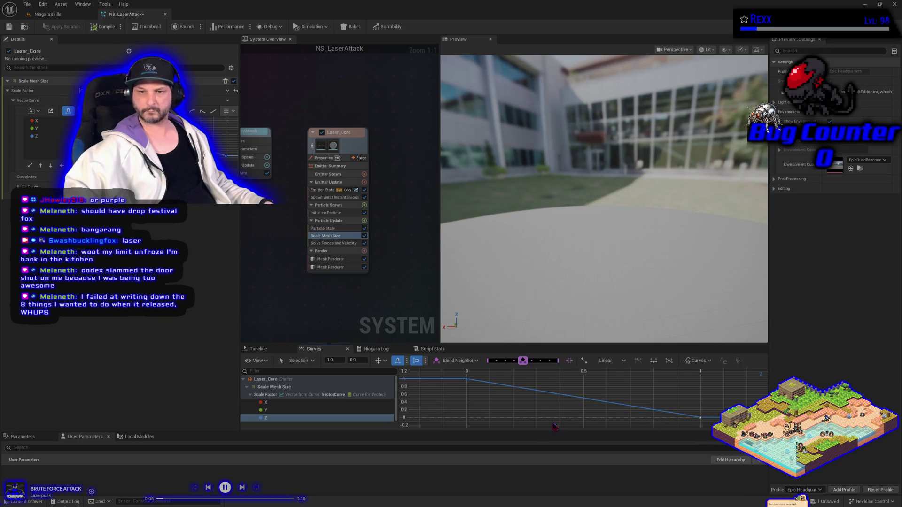
click(354, 359)
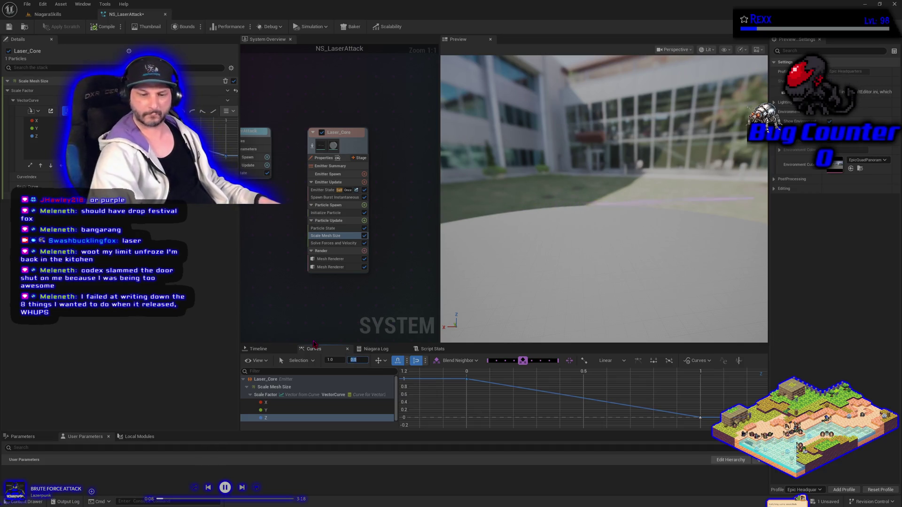
text(1)
key(Return)
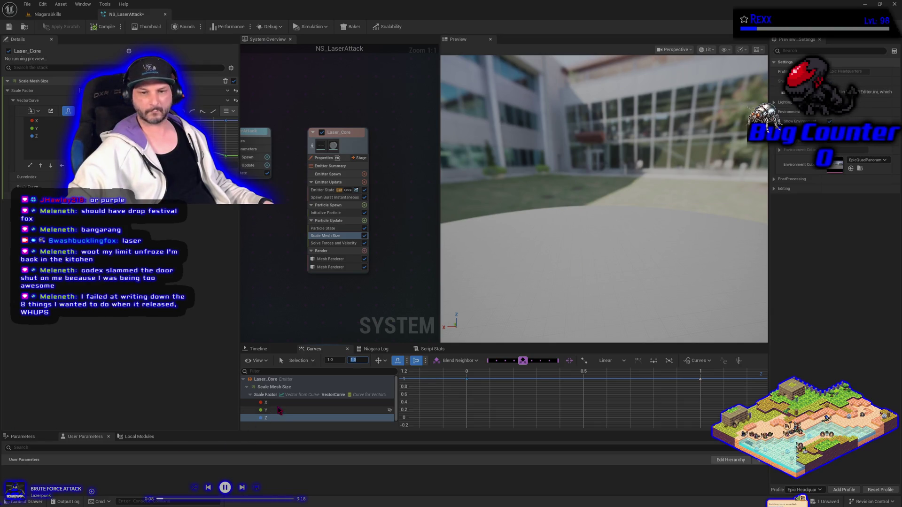
- Set the Y Scale Factor curve's end key value to 1
click(266, 410)
click(700, 418)
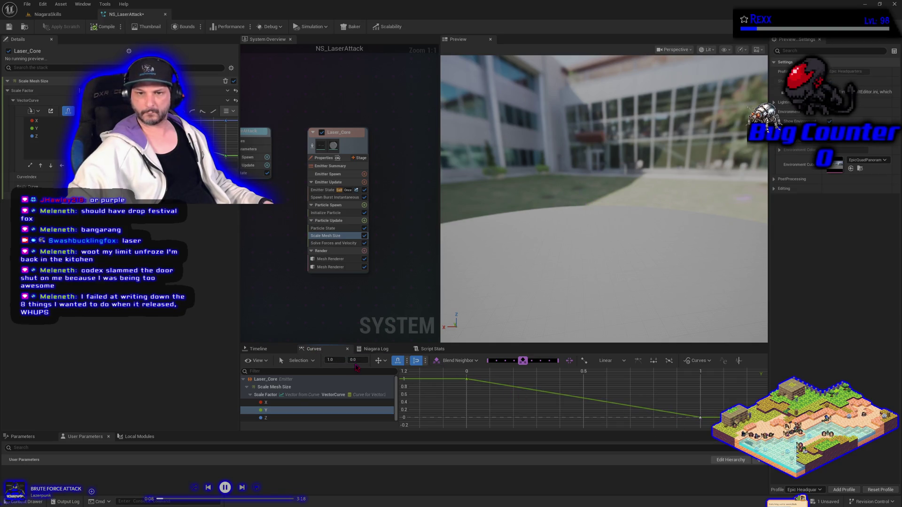
text(1)
key(Return)
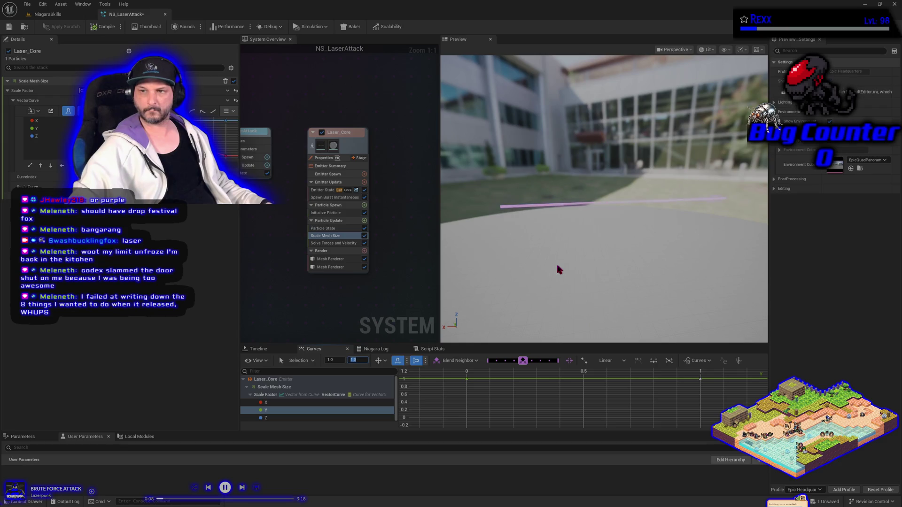
- Set the X Scale Factor curve's end key value to 1
click(284, 403)
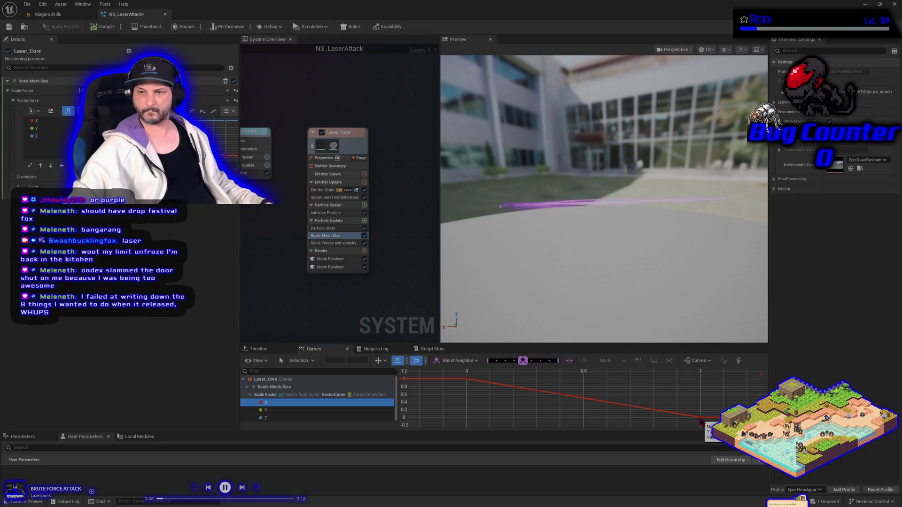
click(700, 417)
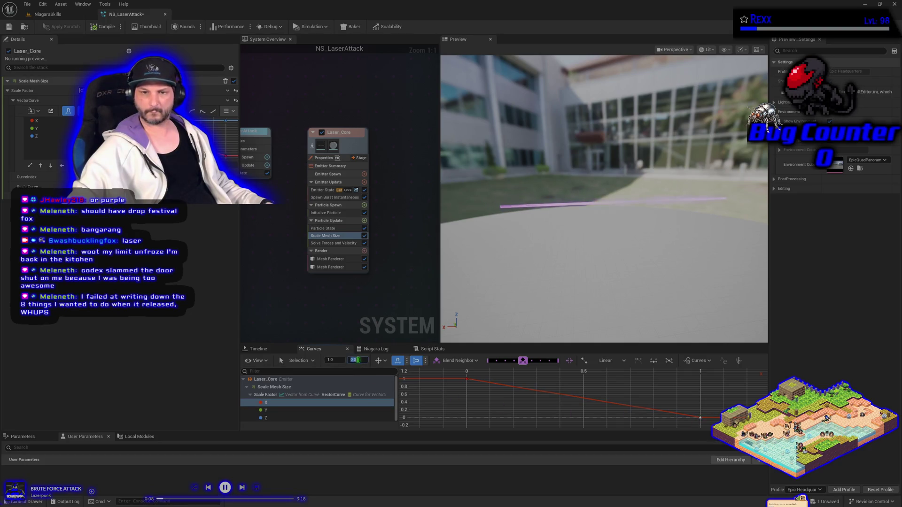
text(1)
key(Return)
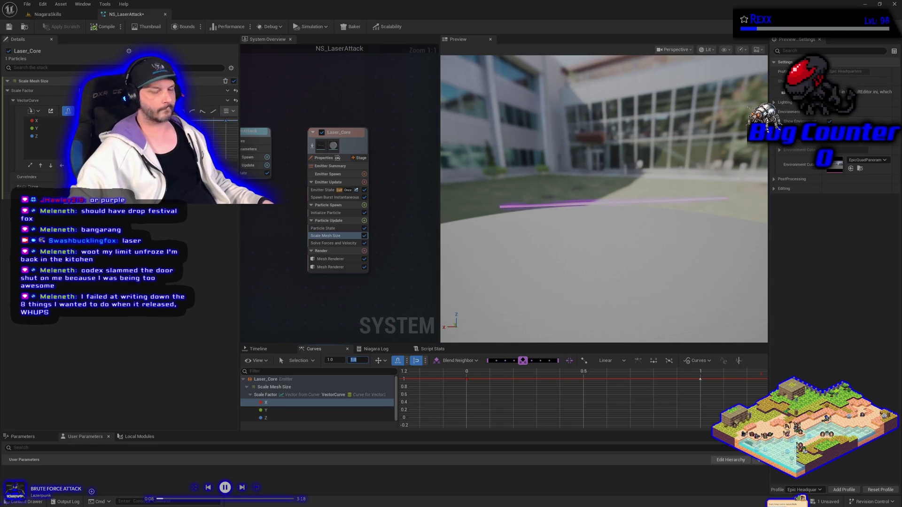
- Add a key on the X curve at time 0 with value 0
middle_click(512, 380)
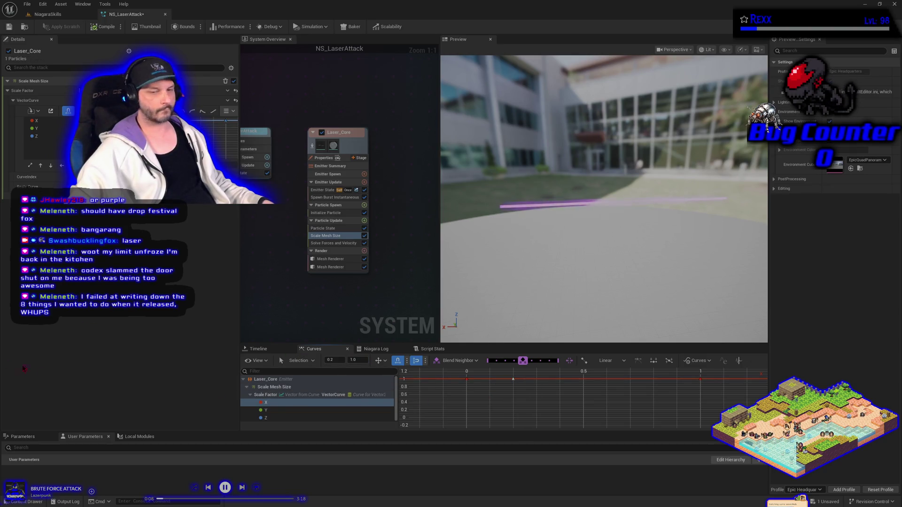
double_click(330, 360)
text(0)
key(Return)
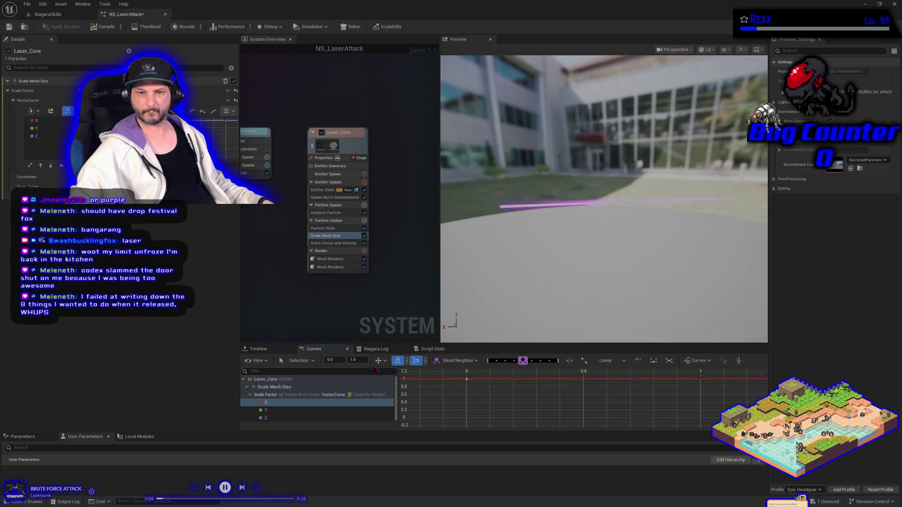
double_click(354, 360)
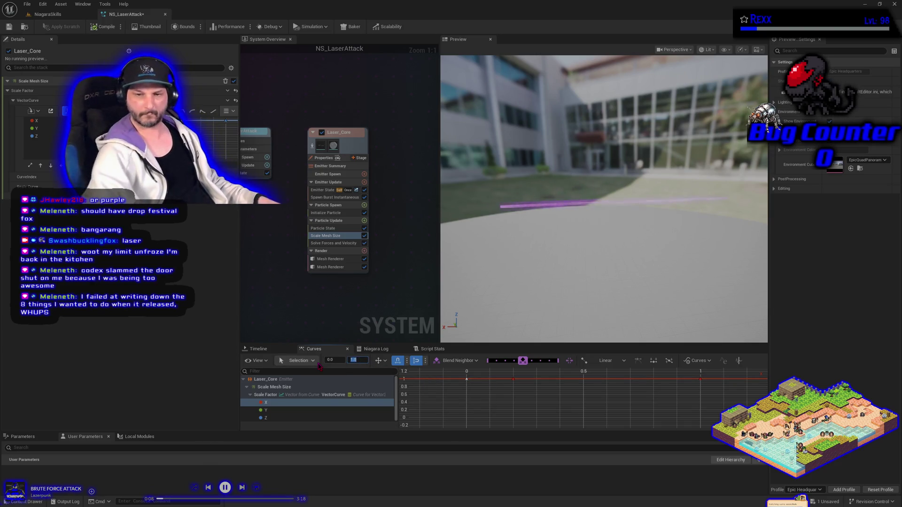
text(0)
key(Return)
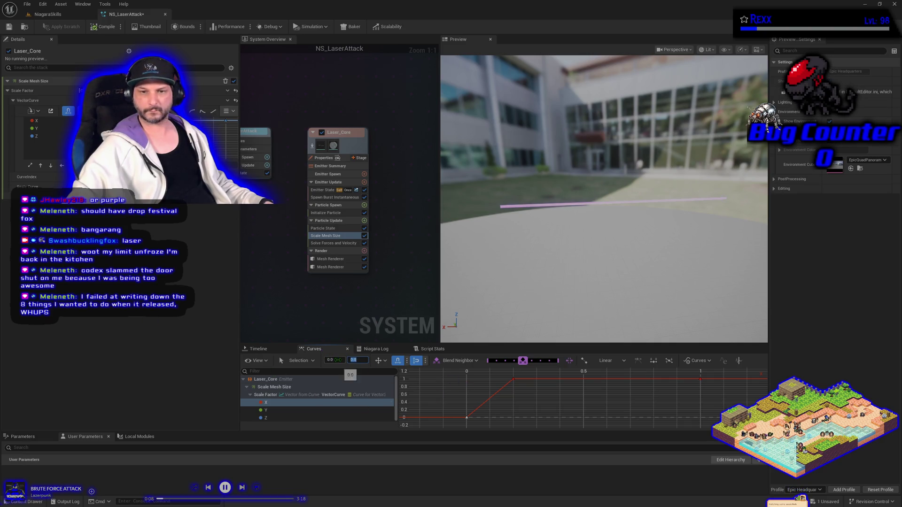
- Move the next X key from 0.2 to time 0.02, save all, and switch to the NiagaraSkills level
click(514, 379)
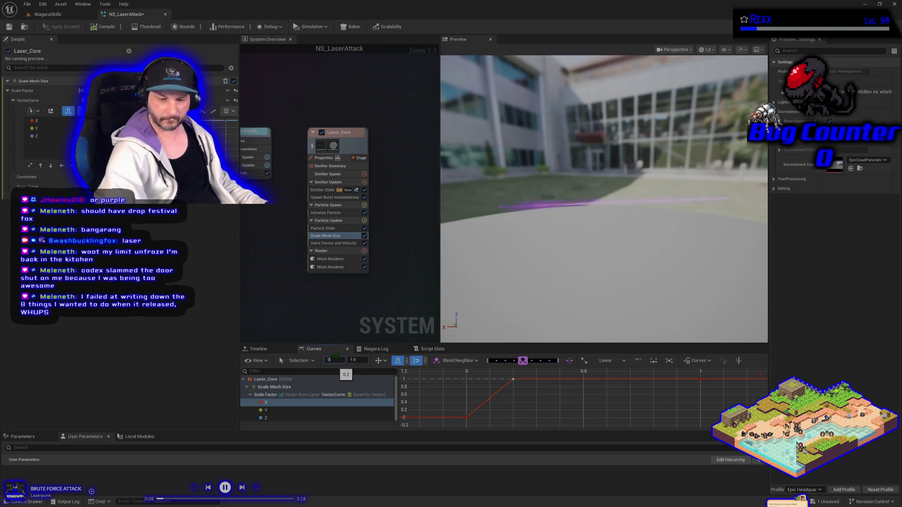
text(.02)
key(Return)
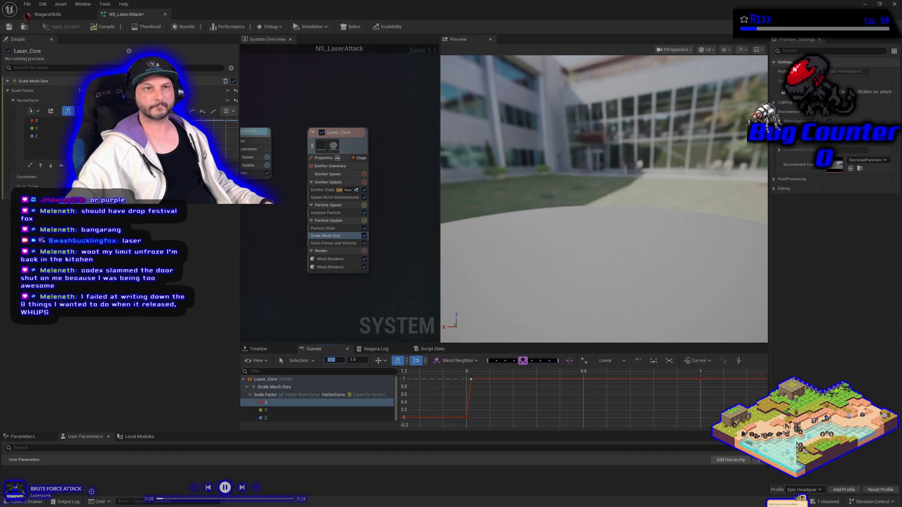
click(27, 4)
click(36, 47)
click(47, 14)
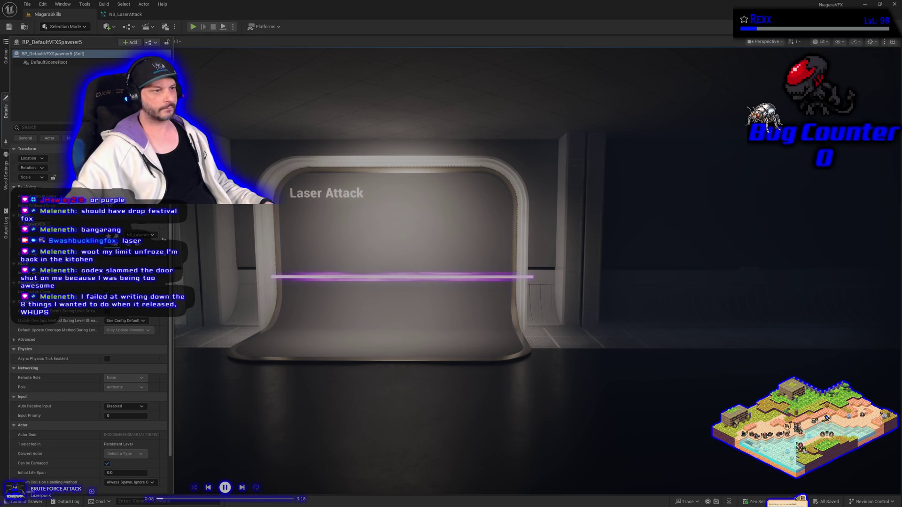
- Hide and reshow BP_DefaultVFXSpawner5's properties while watching the laser, then return to NS_LaserAttack
click(289, 329)
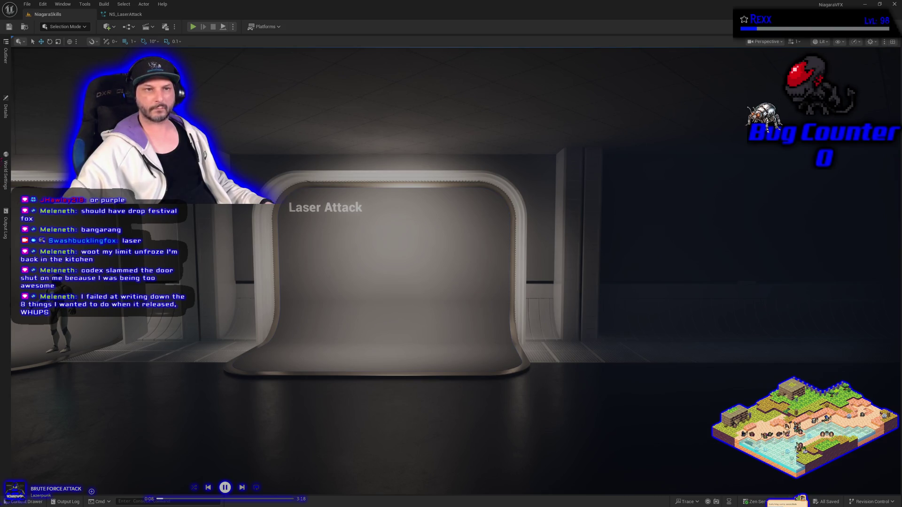
click(6, 109)
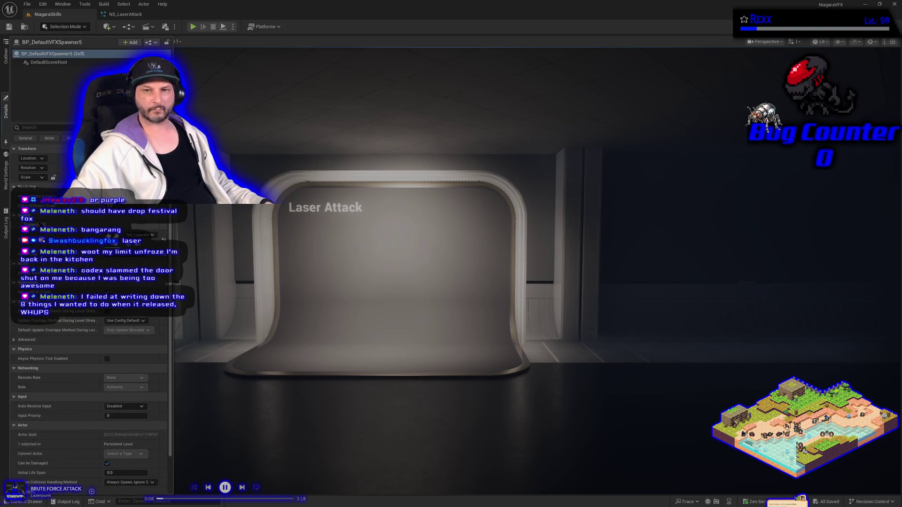
click(114, 17)
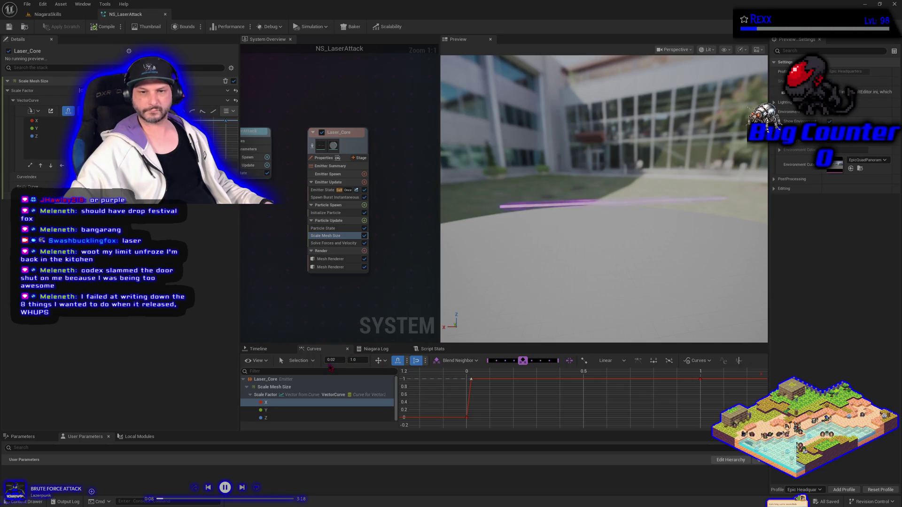
- Move the X curve's top key back to time 0.2 and save NS_LaserAttack
click(331, 360)
text(0.2)
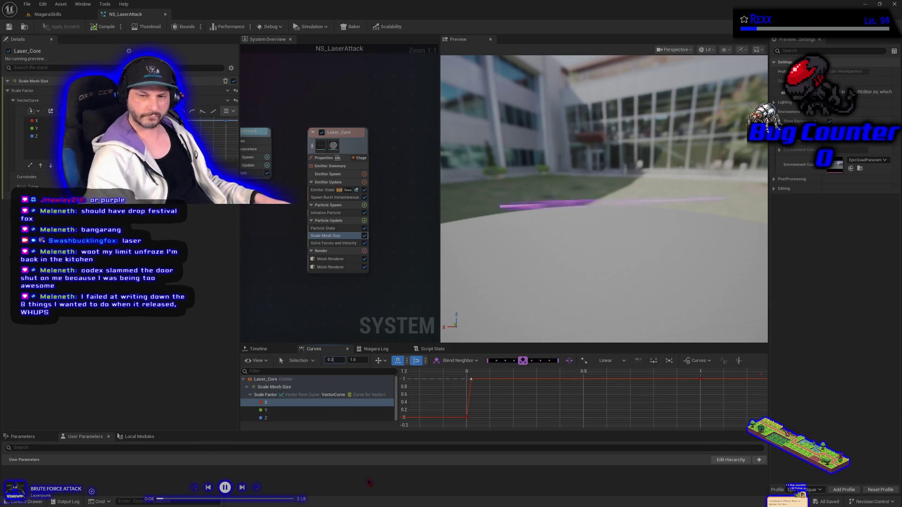
key(Return)
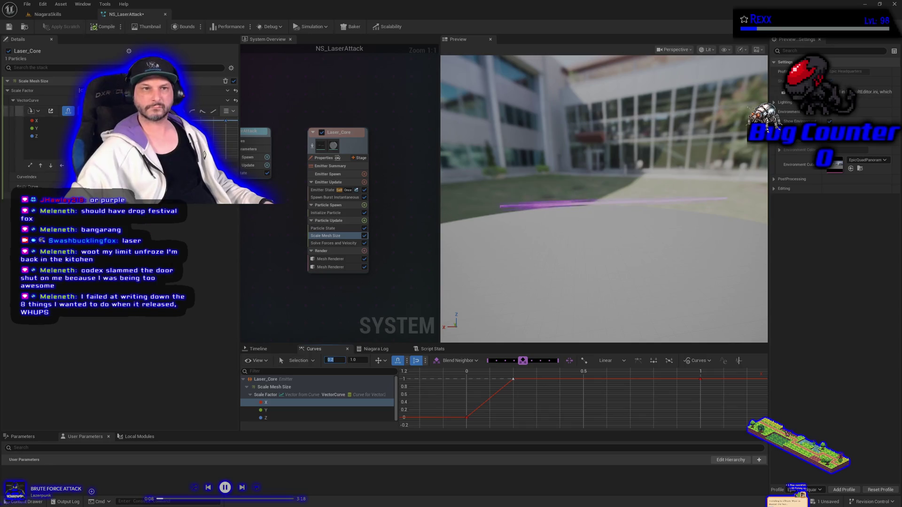
click(9, 26)
- Respawn the laser with Spawn VFX on the Laser Attack stage, then return to NS_LaserAttack
click(43, 16)
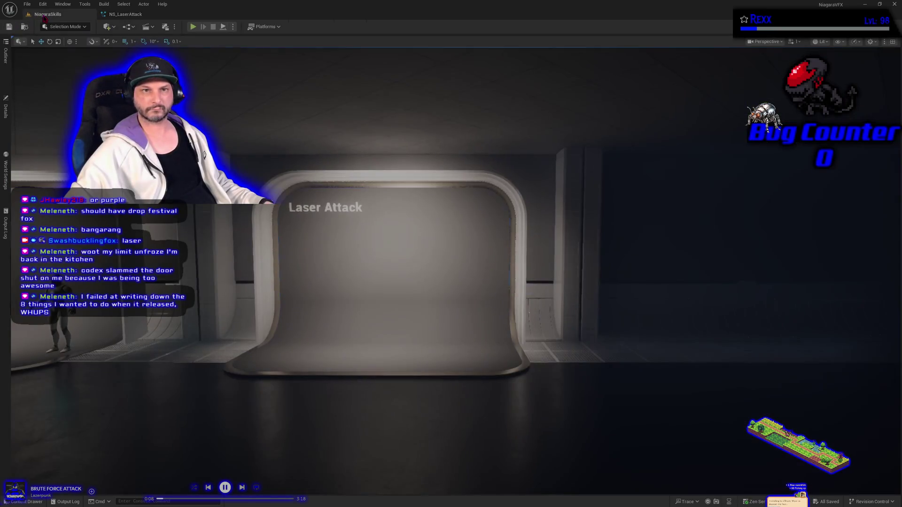
click(7, 118)
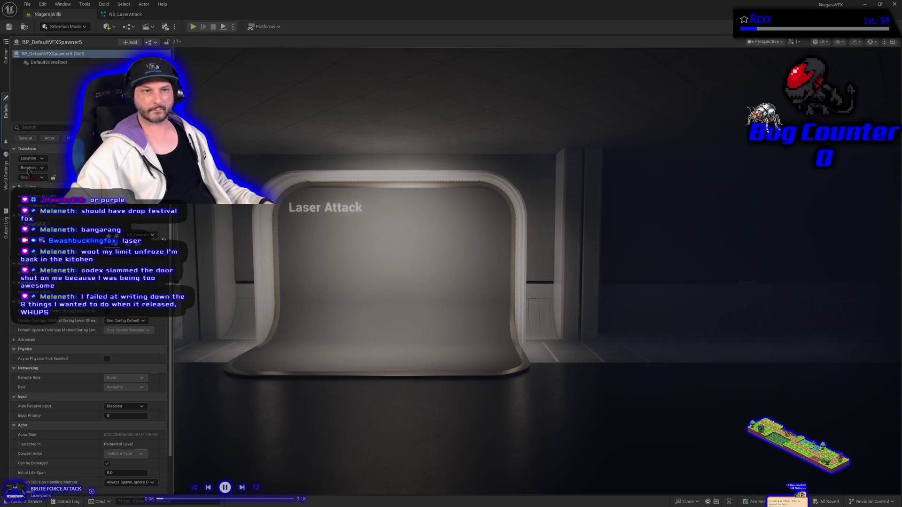
click(62, 235)
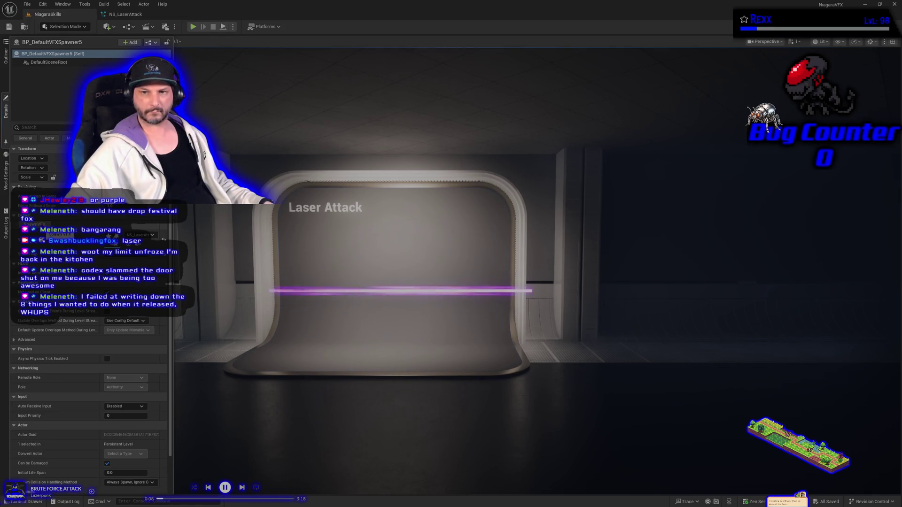
click(126, 14)
click(48, 14)
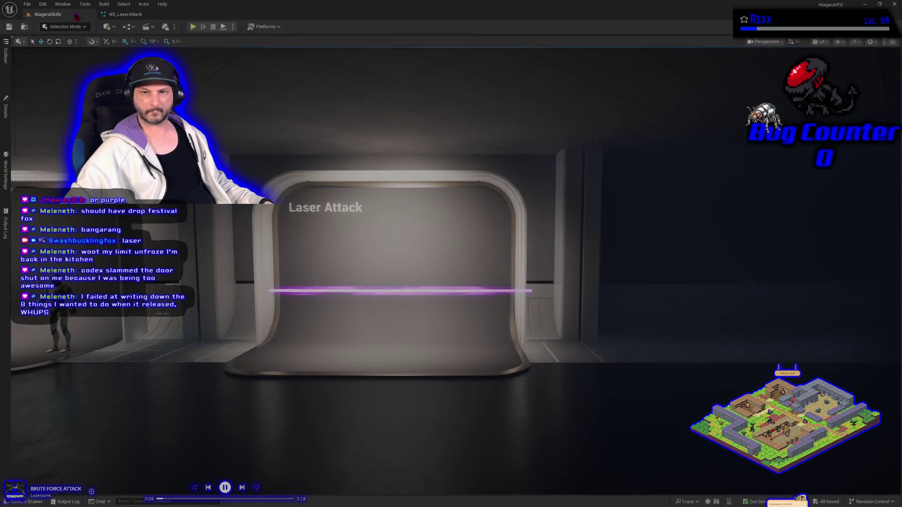
click(125, 14)
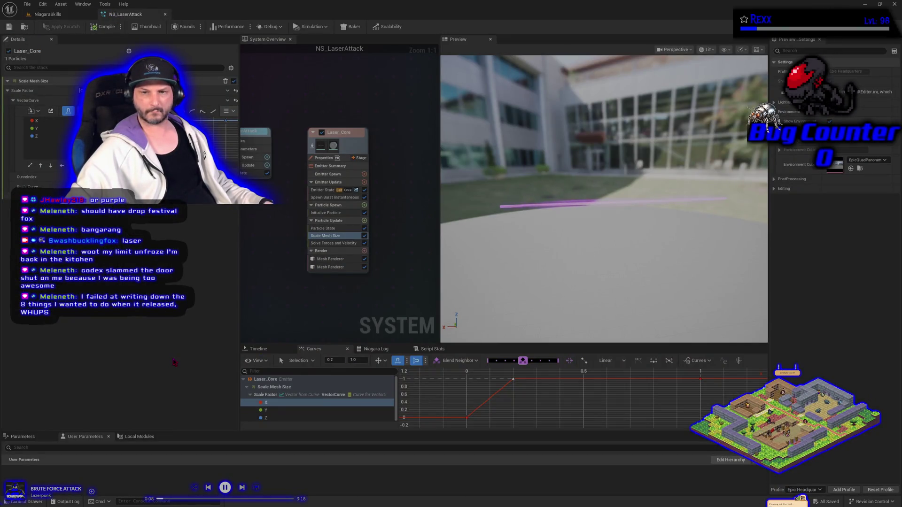
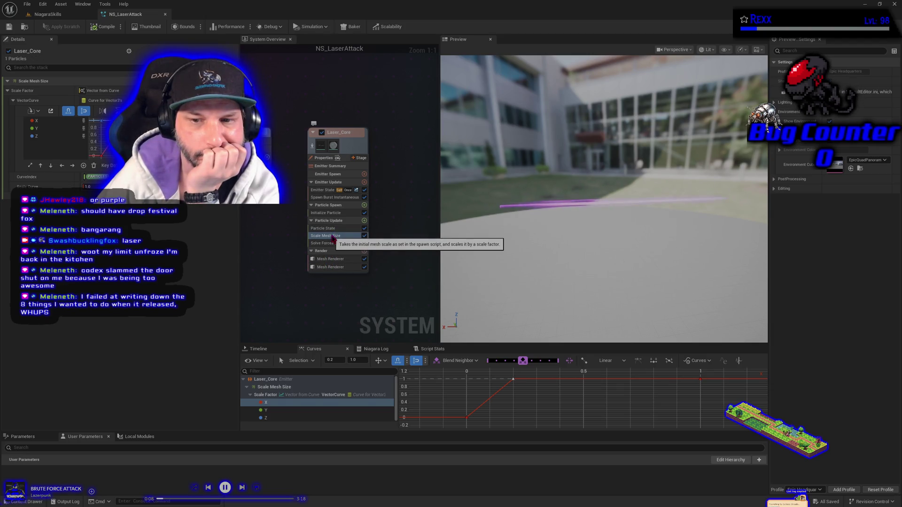
- Disable Laser_Core's first Mesh Renderer and check the laser spawner in the NiagaraSkills level
click(365, 259)
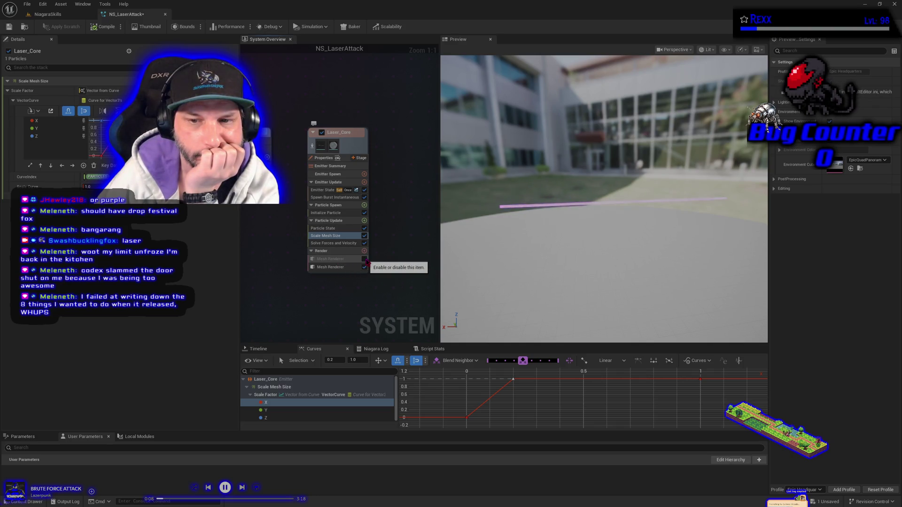
click(44, 15)
click(5, 111)
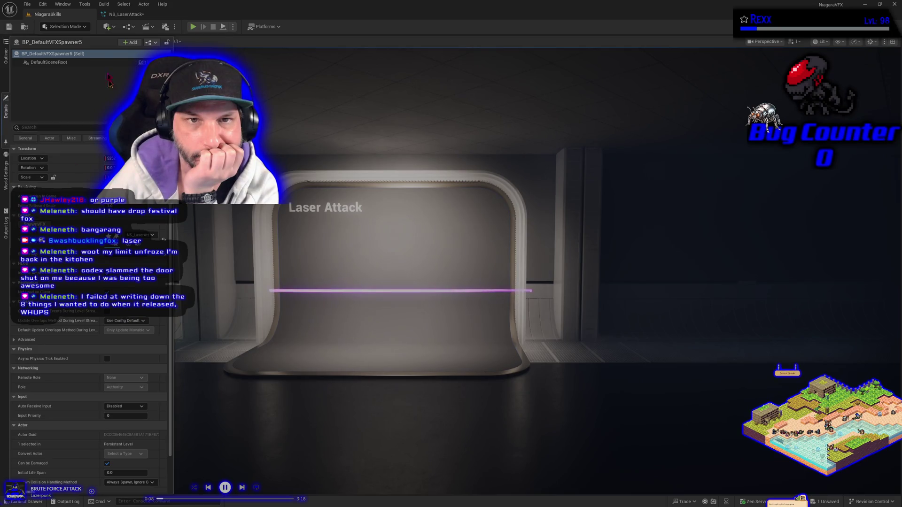
- Back in NS_LaserAttack, re-enable the first Mesh Renderer and select the second one
click(110, 14)
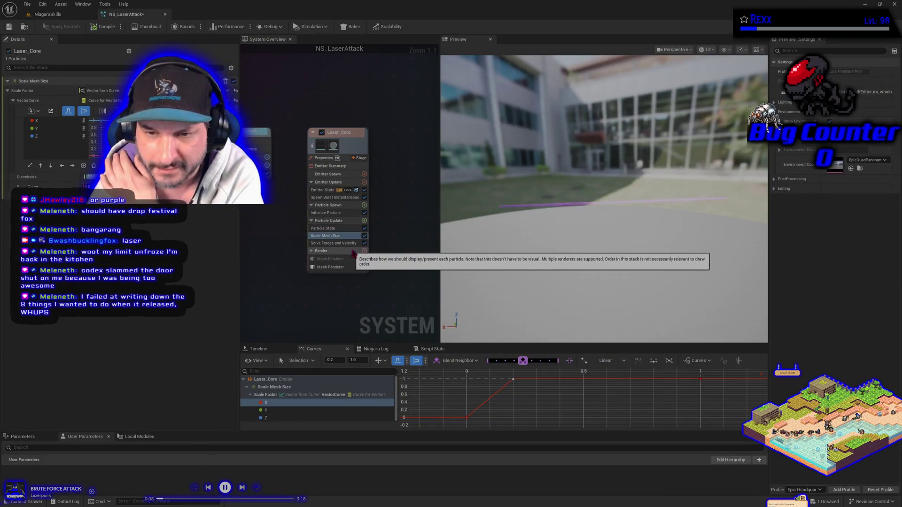
click(363, 260)
click(364, 260)
click(349, 267)
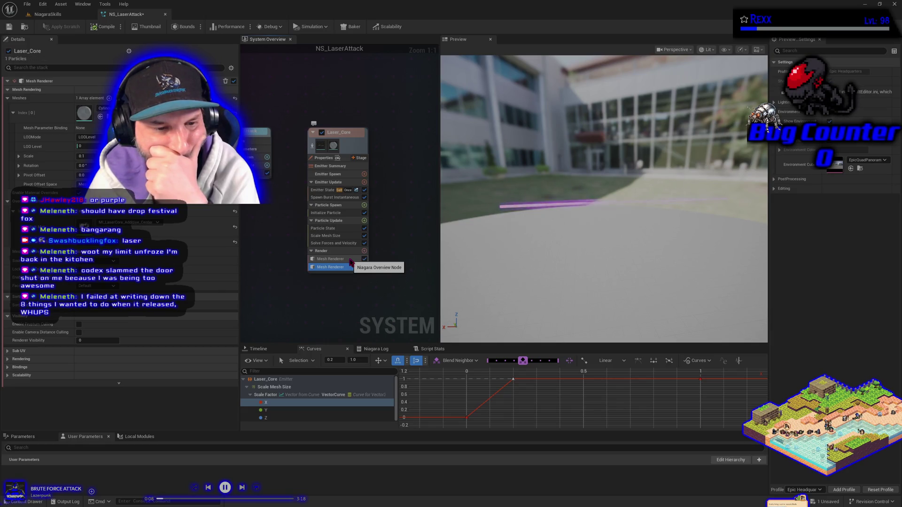
- Expand the renderer's Rendering and Scalability settings, then collapse Scalability again
click(7, 360)
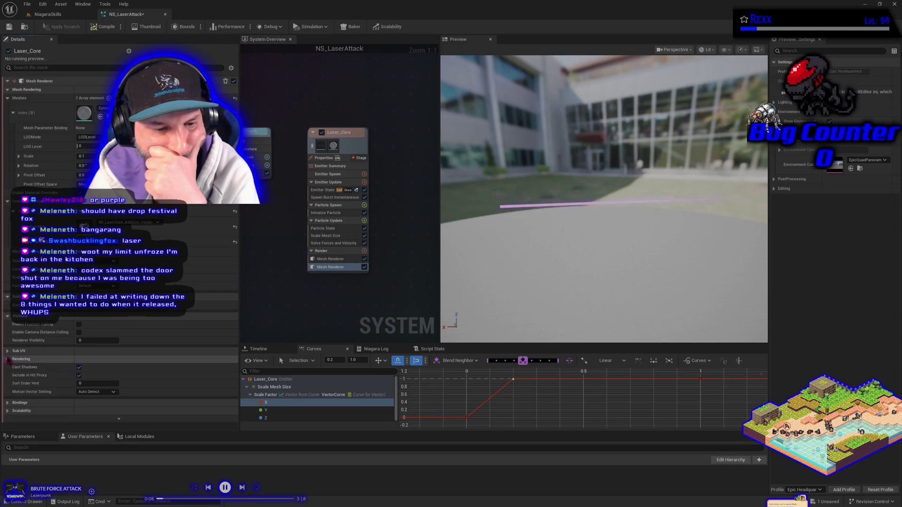
click(8, 359)
click(7, 376)
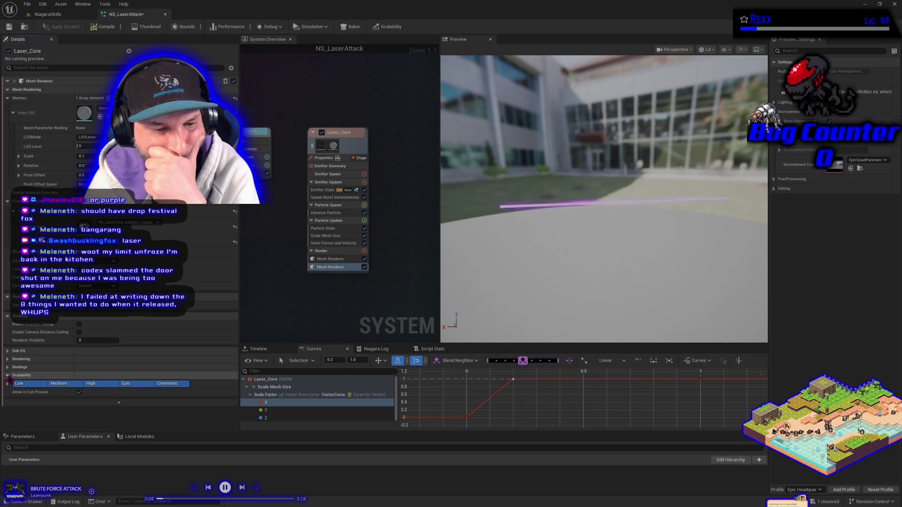
click(7, 375)
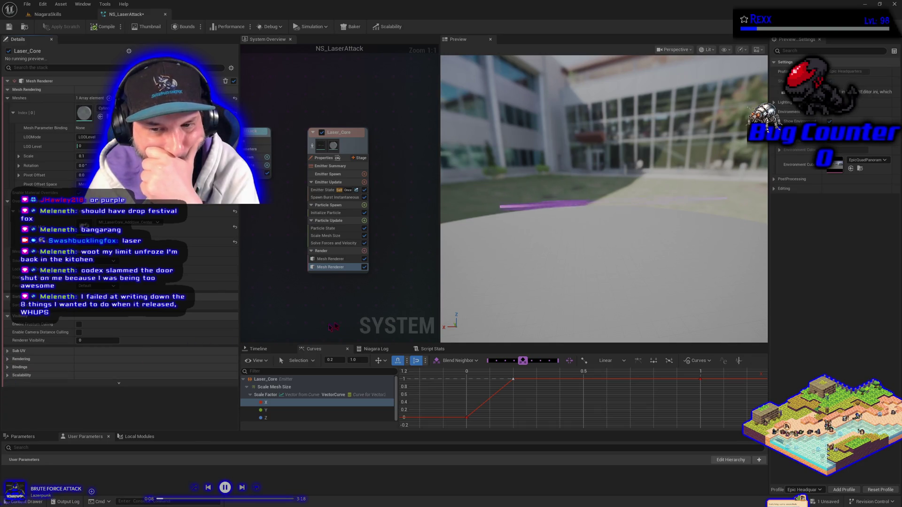
- Toggle each Mesh Renderer off and on to compare, then select the Scale Mesh Size module
click(365, 267)
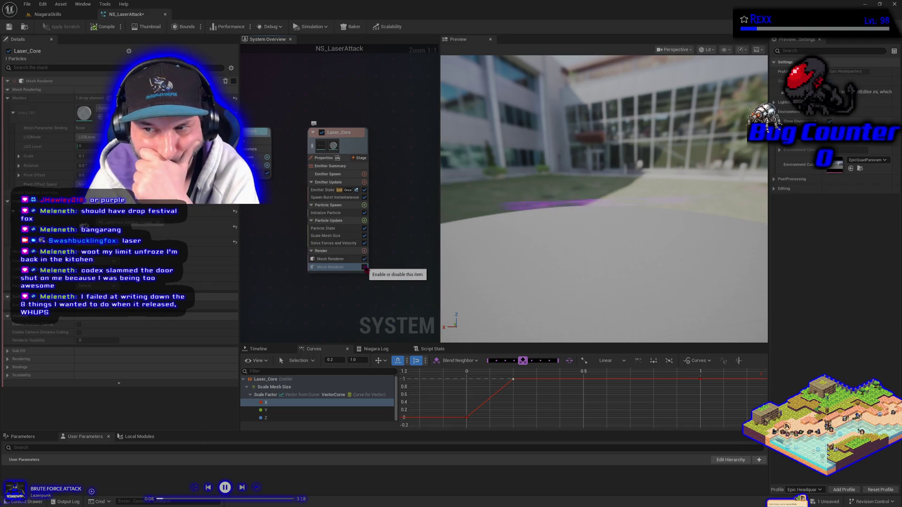
click(365, 267)
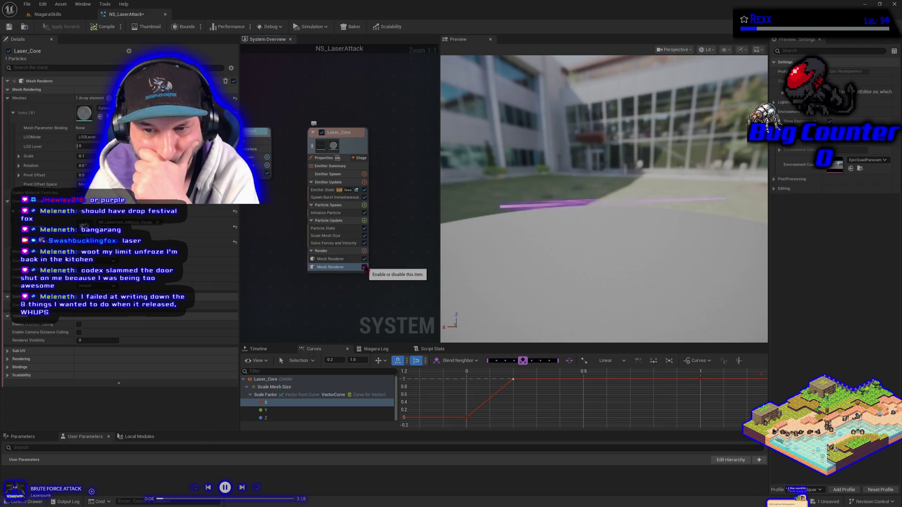
click(365, 259)
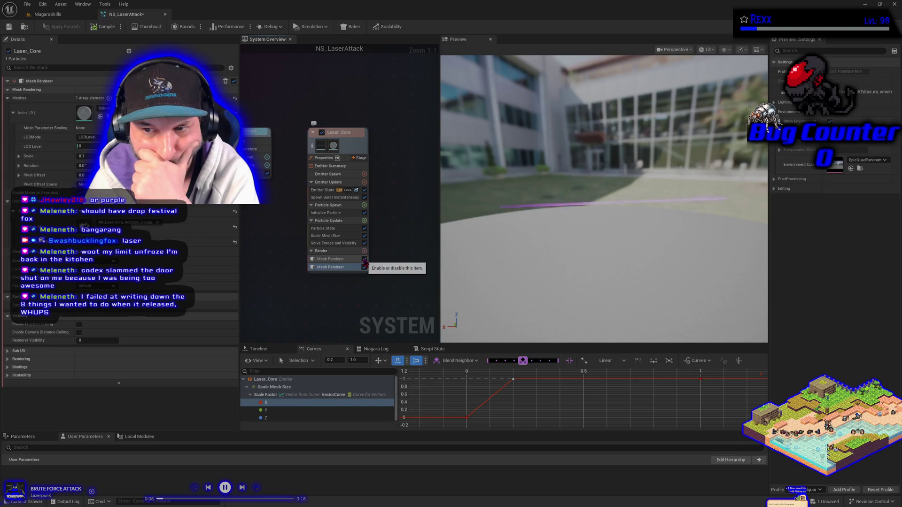
click(364, 259)
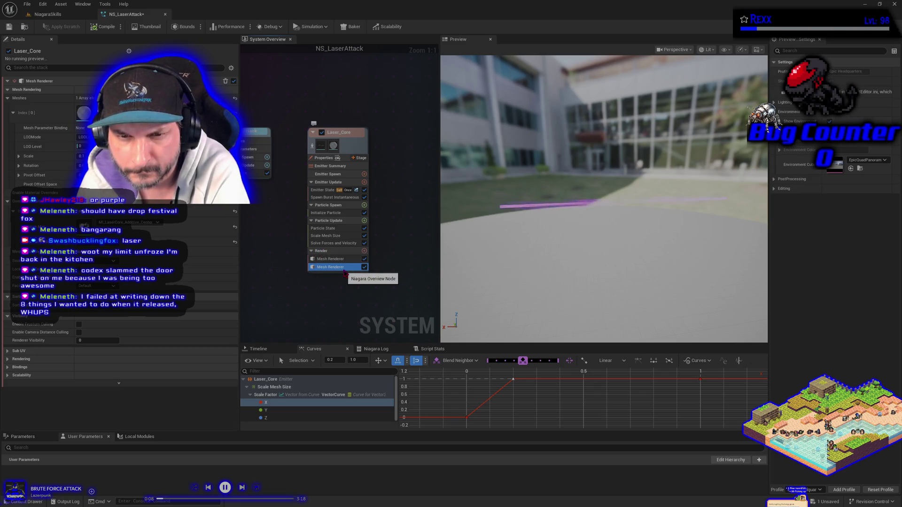
click(347, 237)
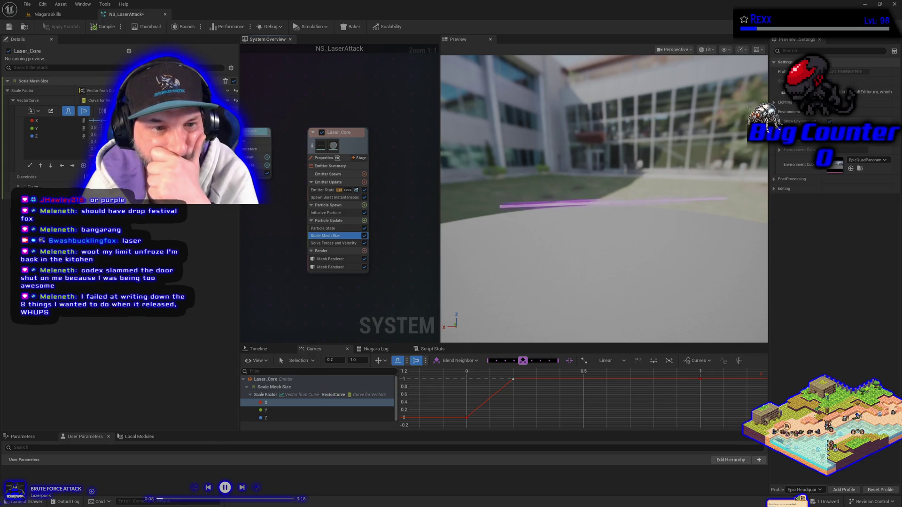
- Copy the Scale Mesh Size module and save NS_LaserAttack
right_click(324, 236)
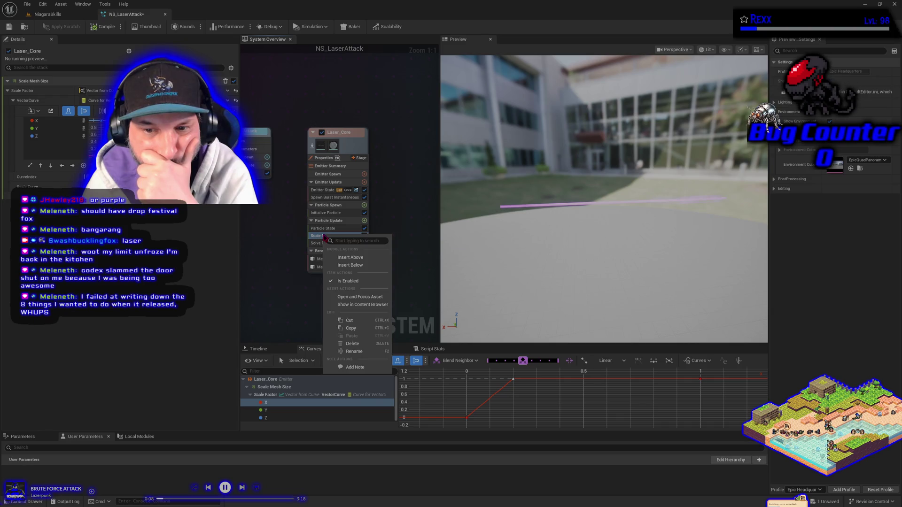
click(351, 328)
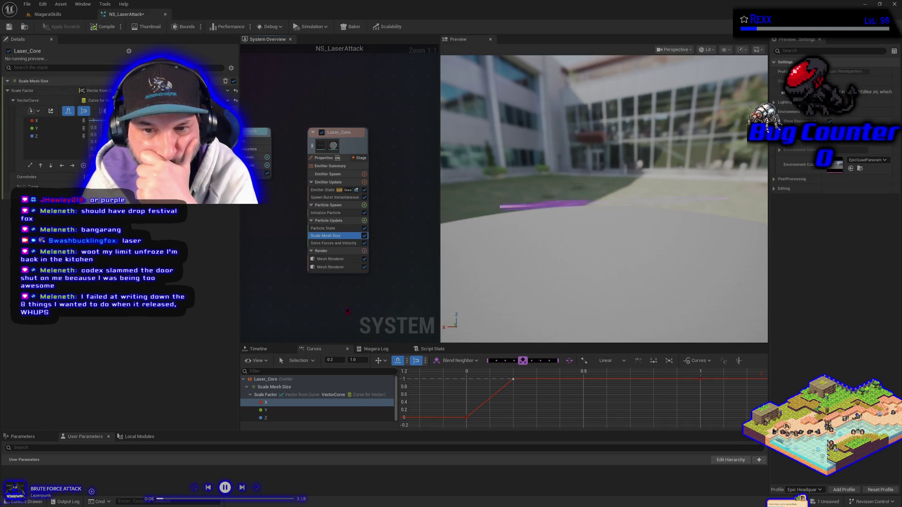
click(27, 4)
click(58, 48)
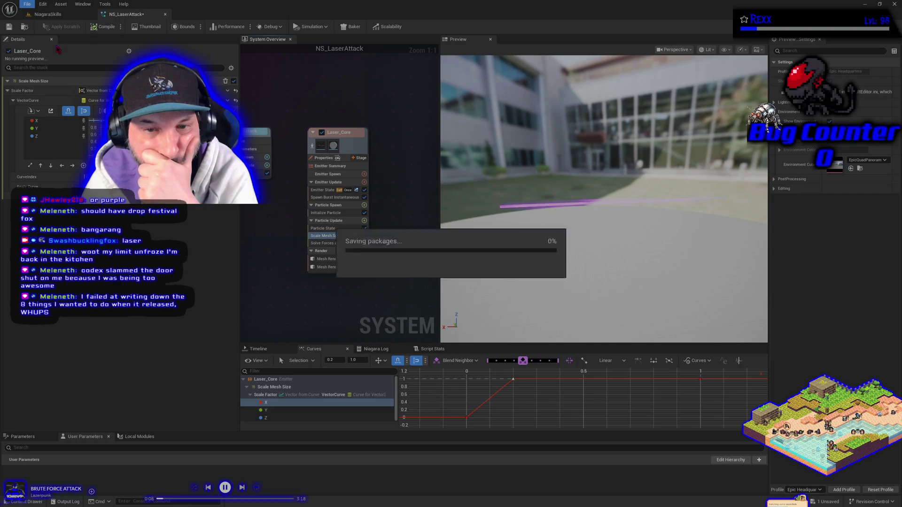
- Paste the copy into Particle Update and move Scale Mesh Size 001 lower in the stack
click(329, 220)
right_click(339, 222)
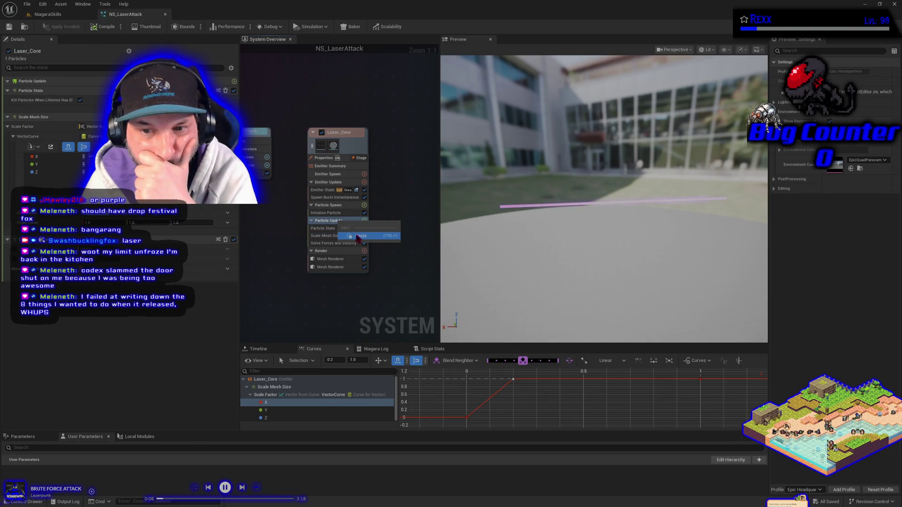
click(360, 236)
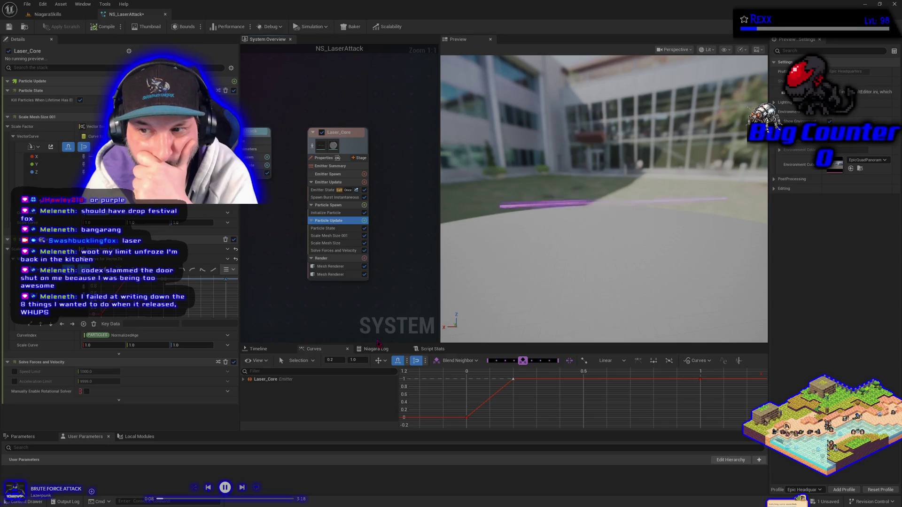
drag(331, 236, 344, 248)
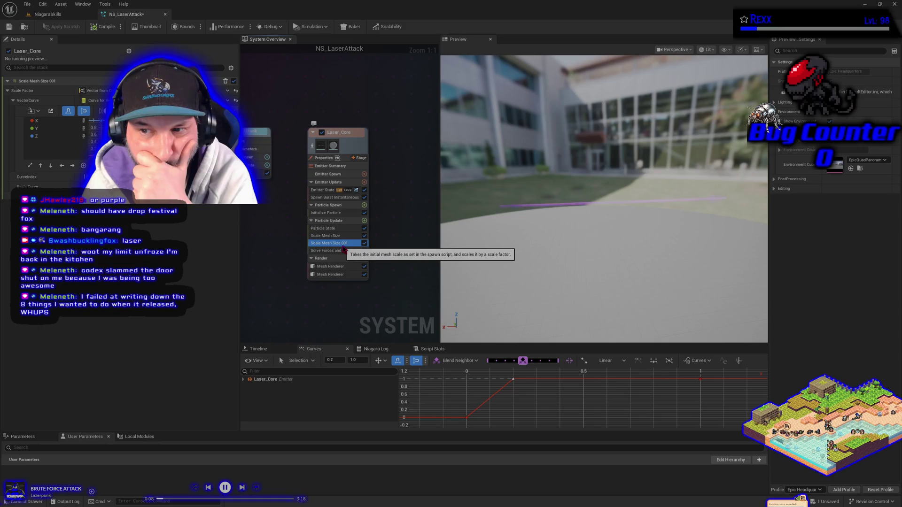
- Toggle both mesh renderers to test the copy, leaving both disabled
click(364, 275)
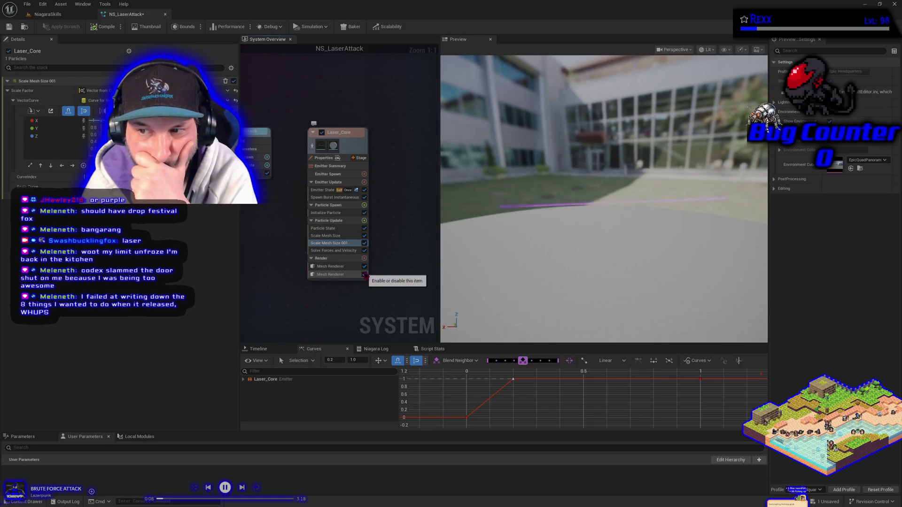
click(365, 275)
click(365, 267)
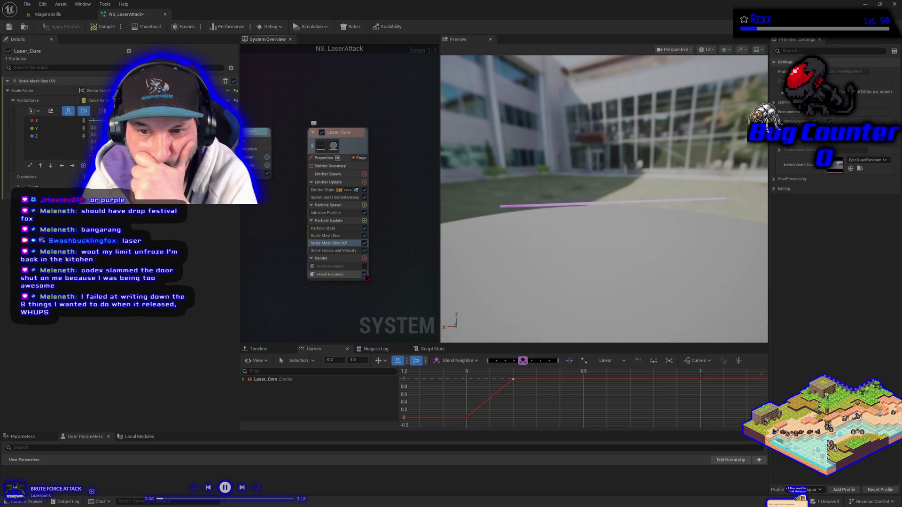
click(365, 275)
click(365, 275)
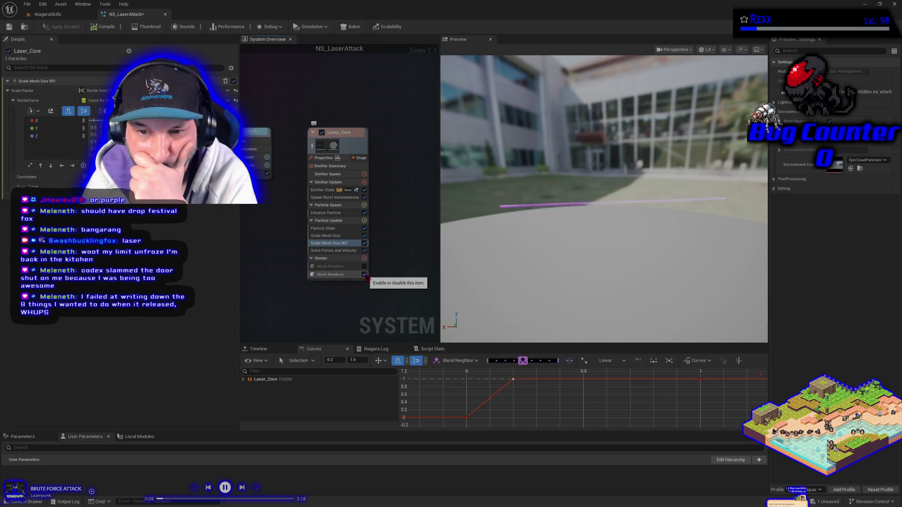
click(366, 274)
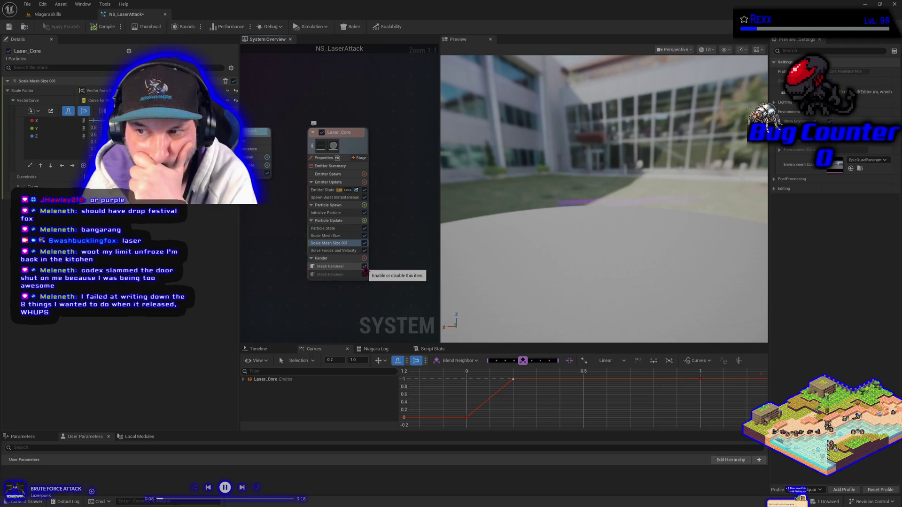
click(365, 267)
click(365, 275)
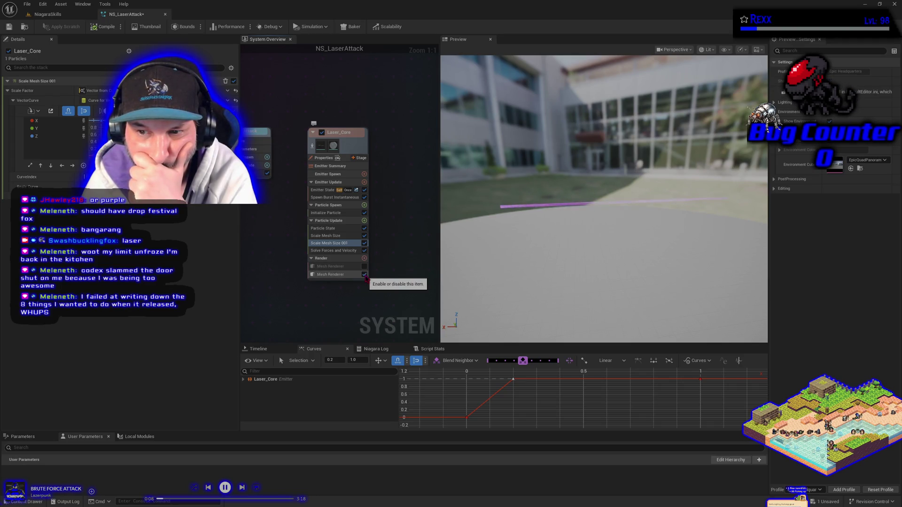
click(365, 275)
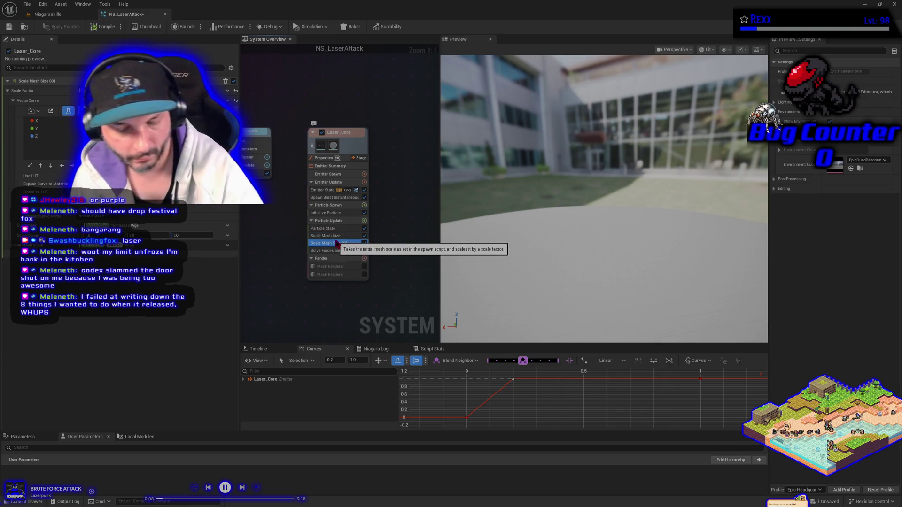
- Delete Scale Mesh Size 001, reselect the original module, and switch to Chrome
key(Delete)
click(341, 236)
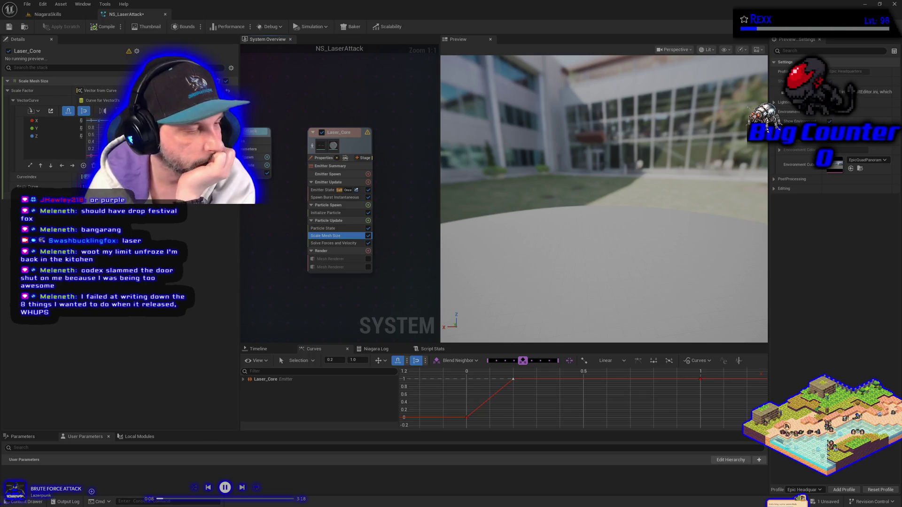
key(alt+Tab)
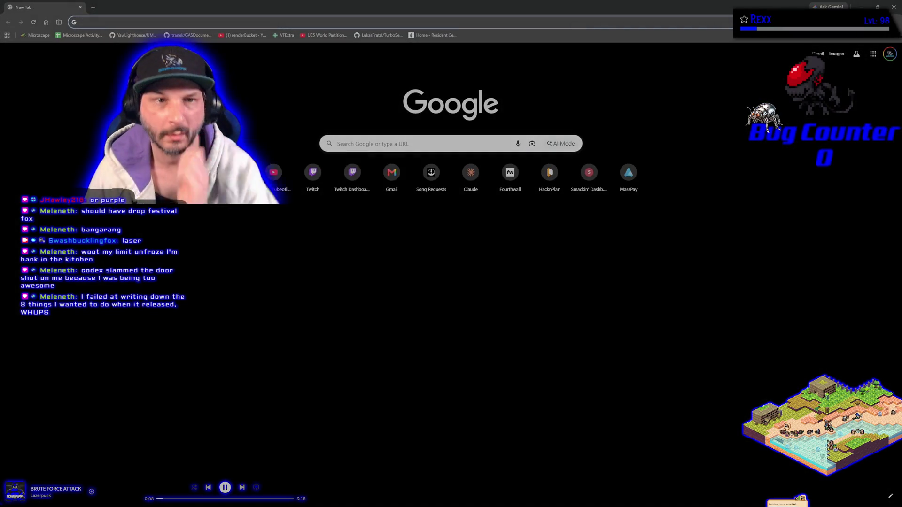
- Search Google for 'niagara scale mesh size only working on 1st mesh'
click(384, 141)
text(m)
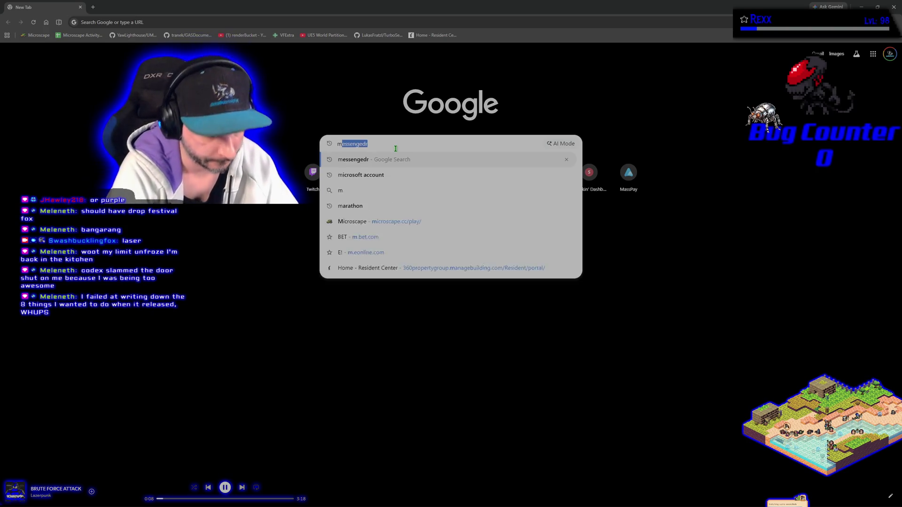
text(ni)
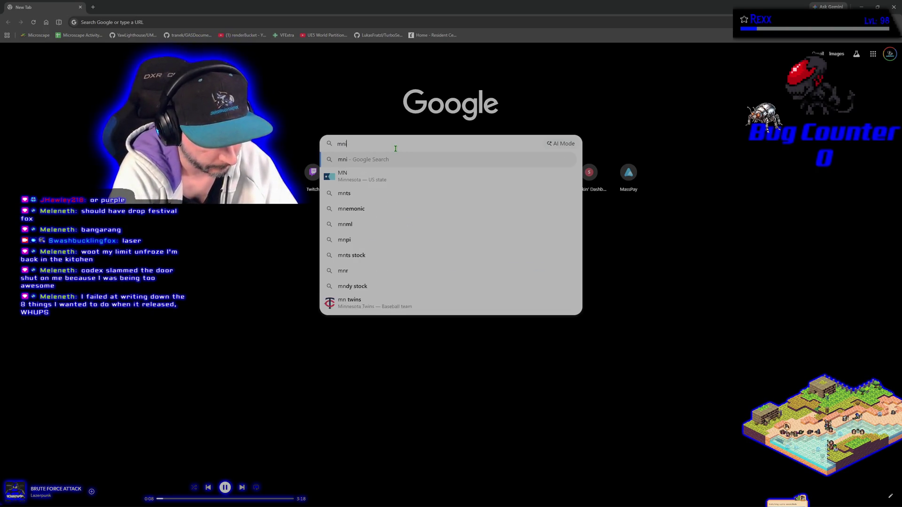
text(agara scale)
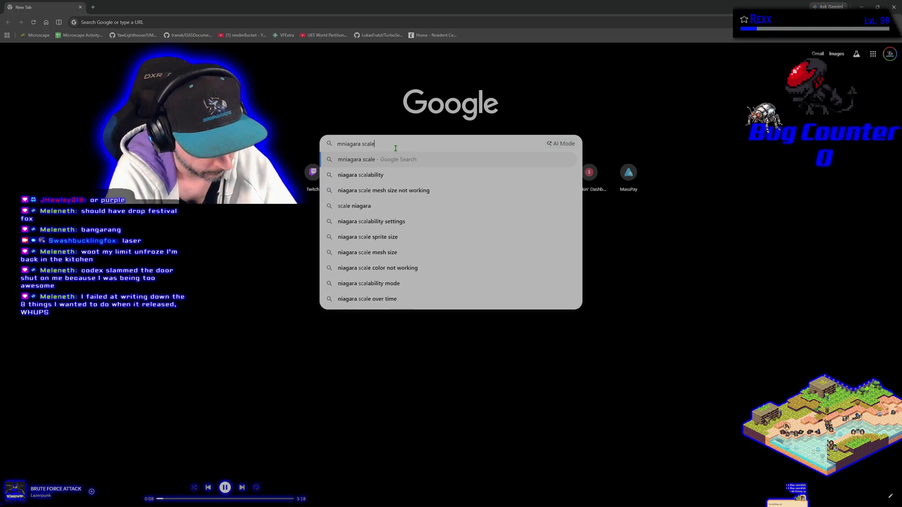
text( mesh size only)
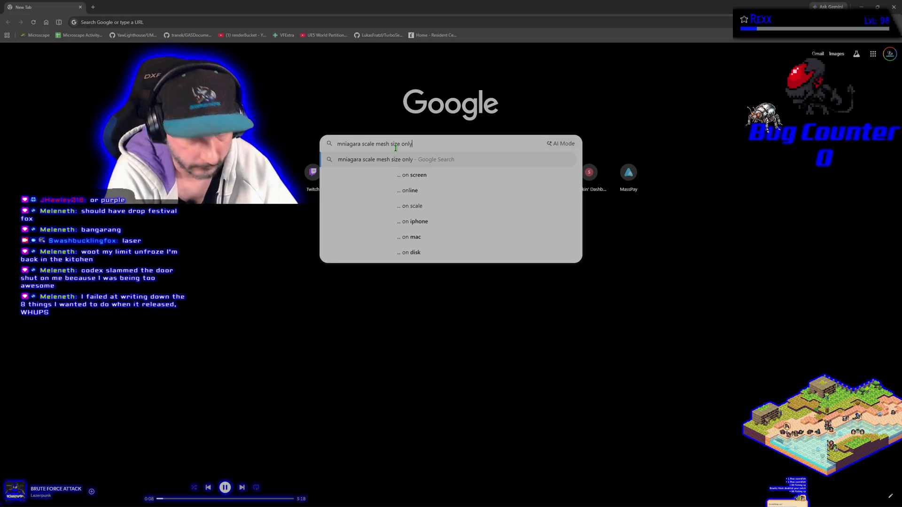
text( working on)
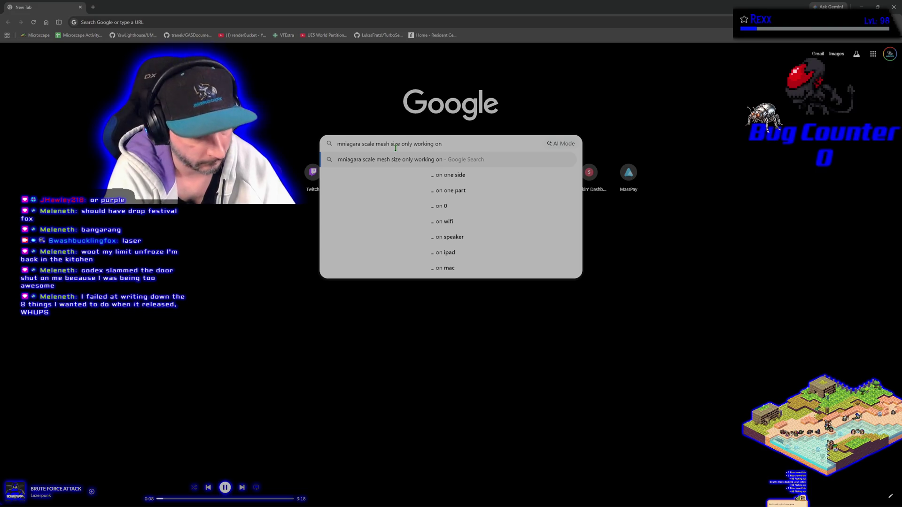
text( 1st )
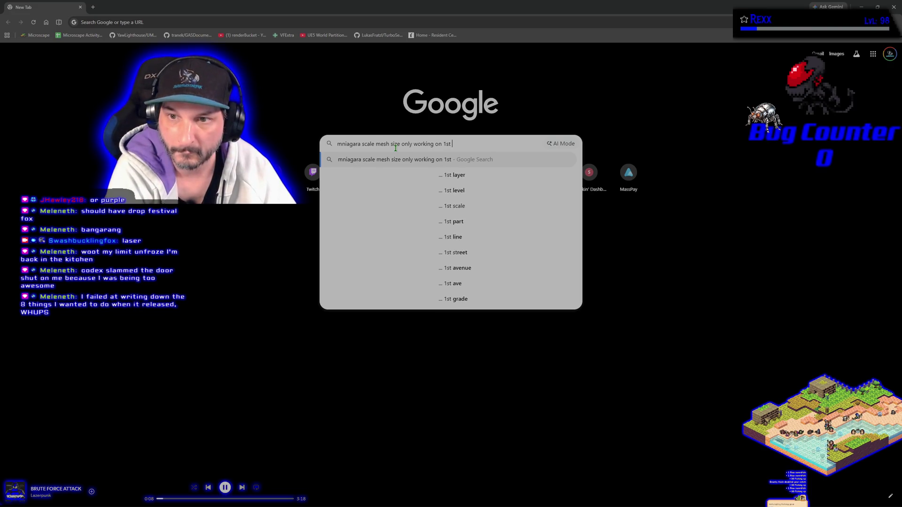
text(mesh)
key(Return)
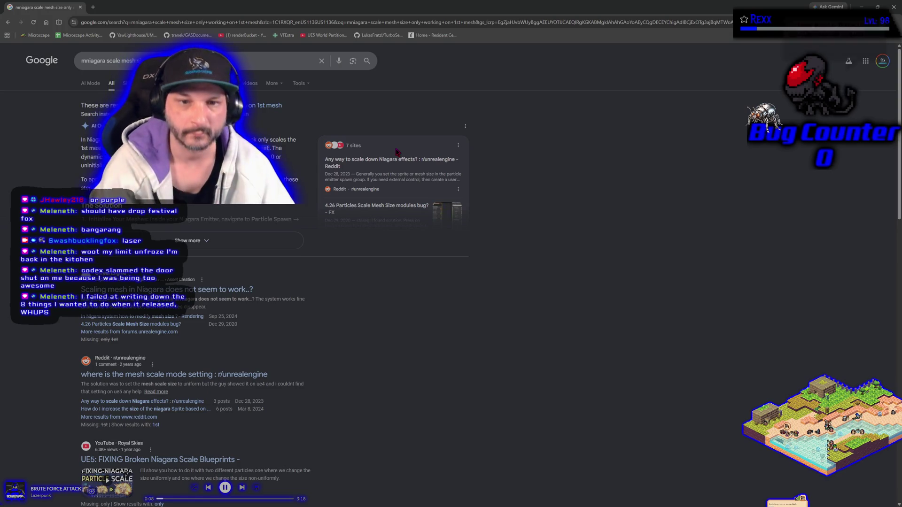
- Expand and read the full AI Overview, then return to Unreal
click(260, 240)
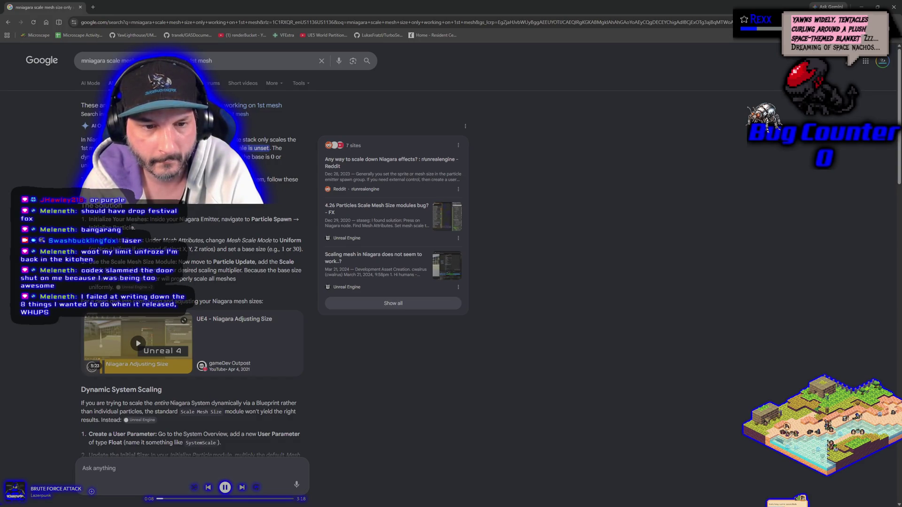
scroll(192, 282, down, 2)
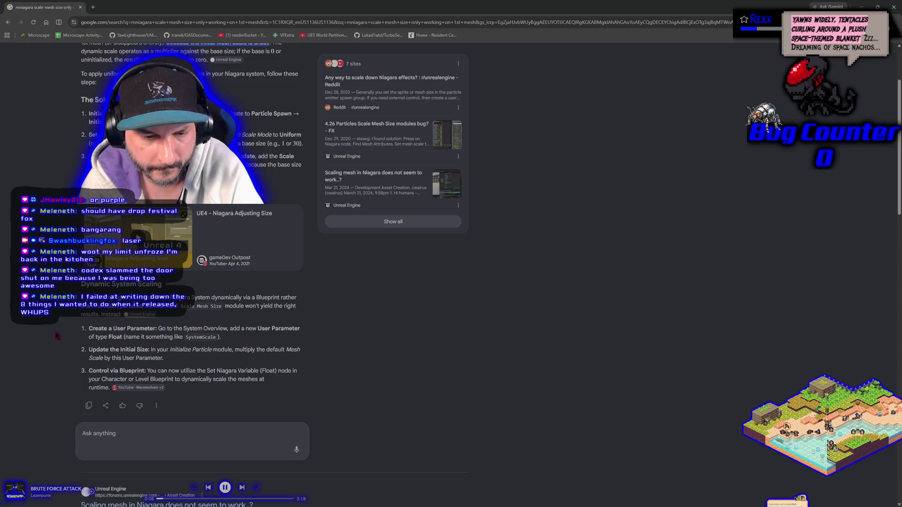
scroll(56, 336, down, 5)
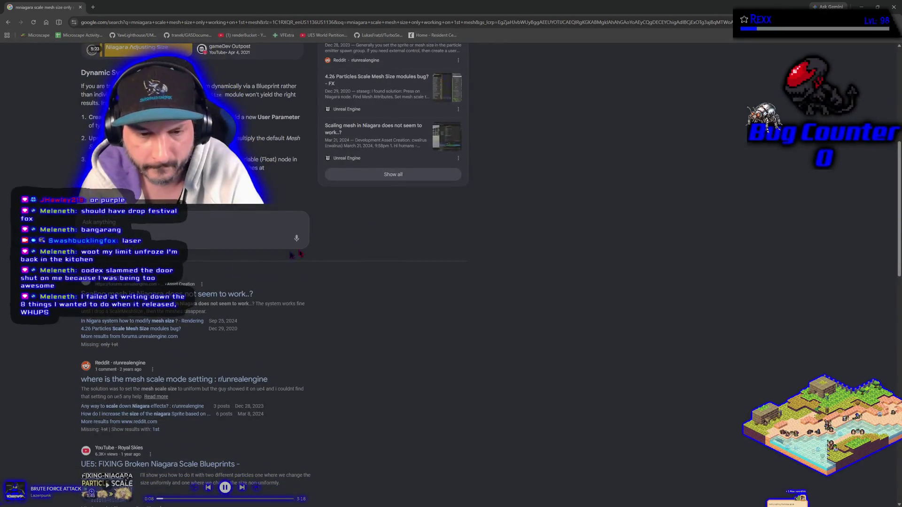
key(alt+Tab)
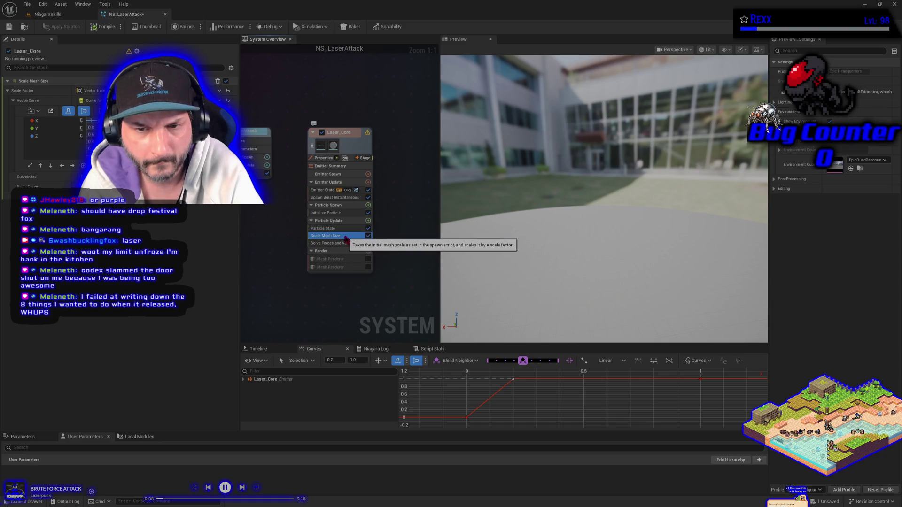
- Set Initialize Particle's renderer target to Mesh Renderer, apply Fix Now, and save NS_LaserAttack
click(339, 213)
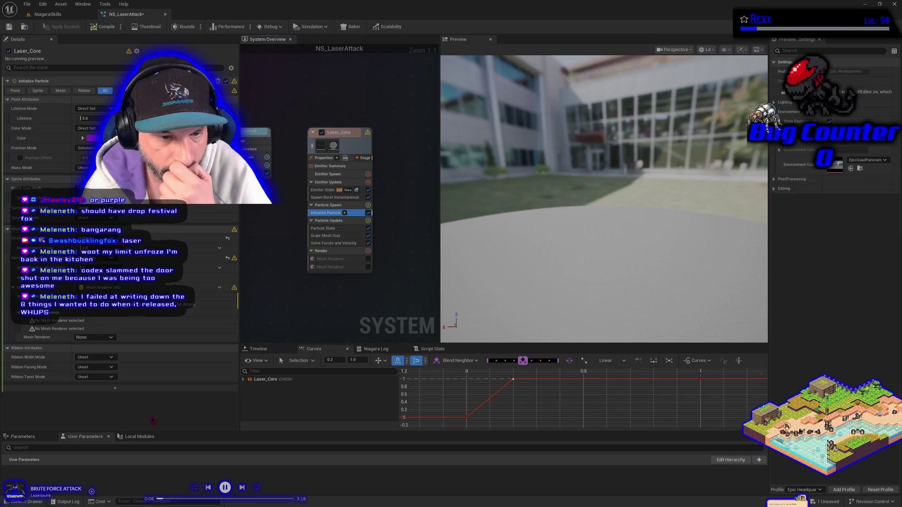
click(94, 337)
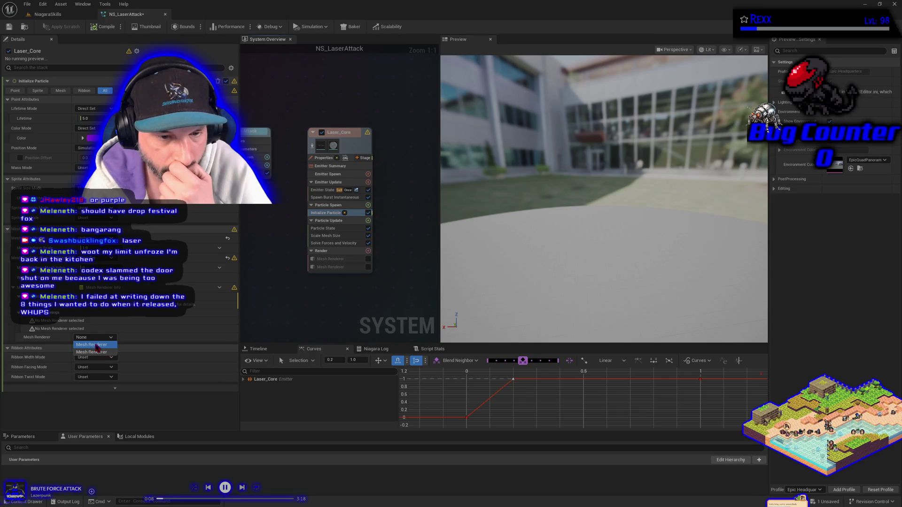
click(96, 345)
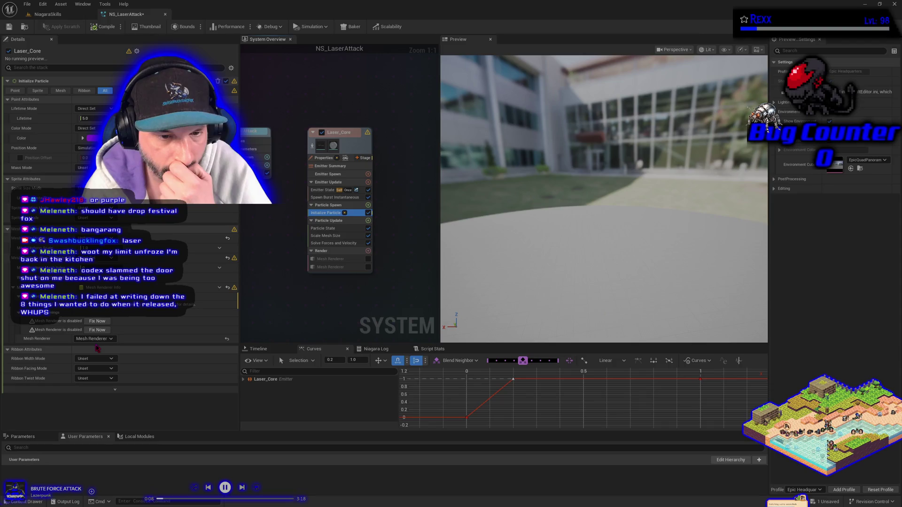
click(96, 322)
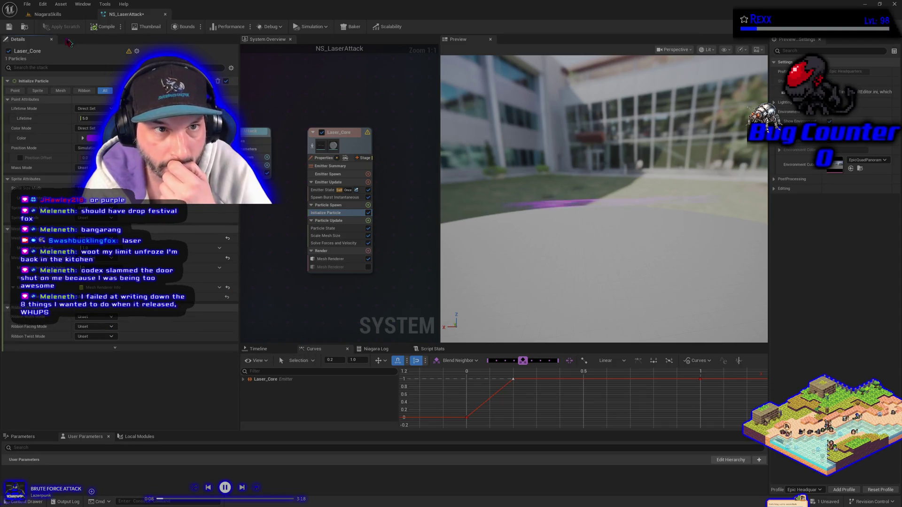
click(11, 28)
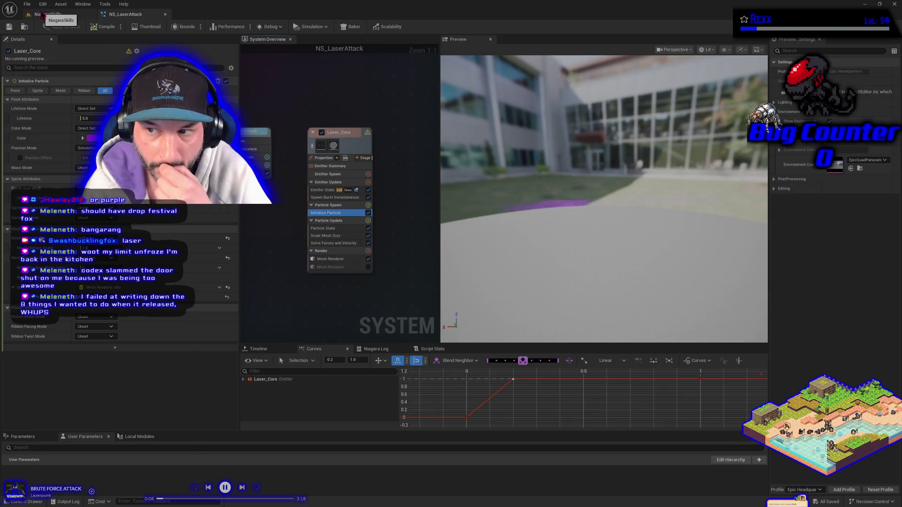
- Enable Laser_Core's second mesh renderer and view the laser in the NiagaraSkills level
click(42, 14)
click(125, 14)
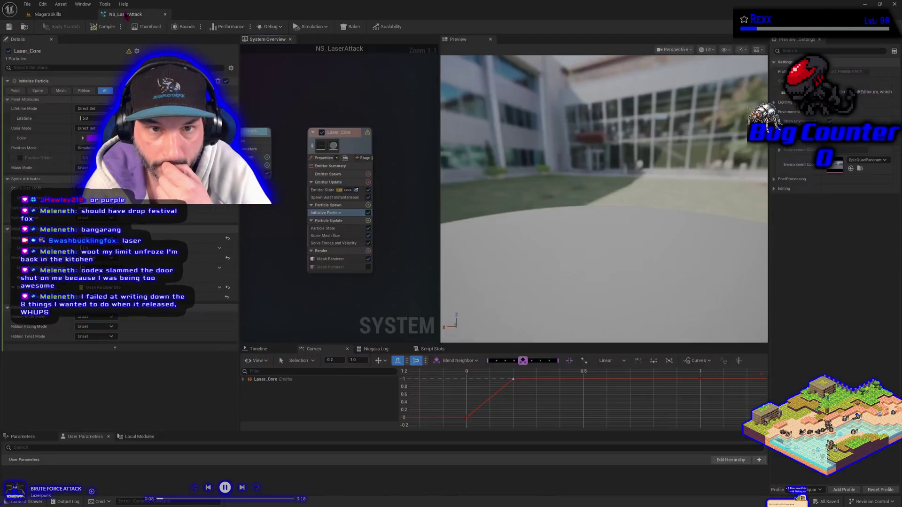
click(368, 267)
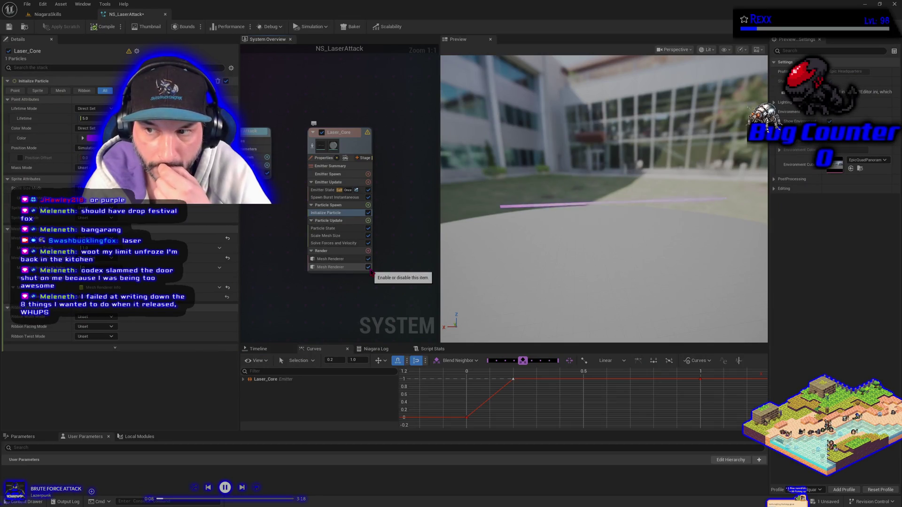
click(55, 15)
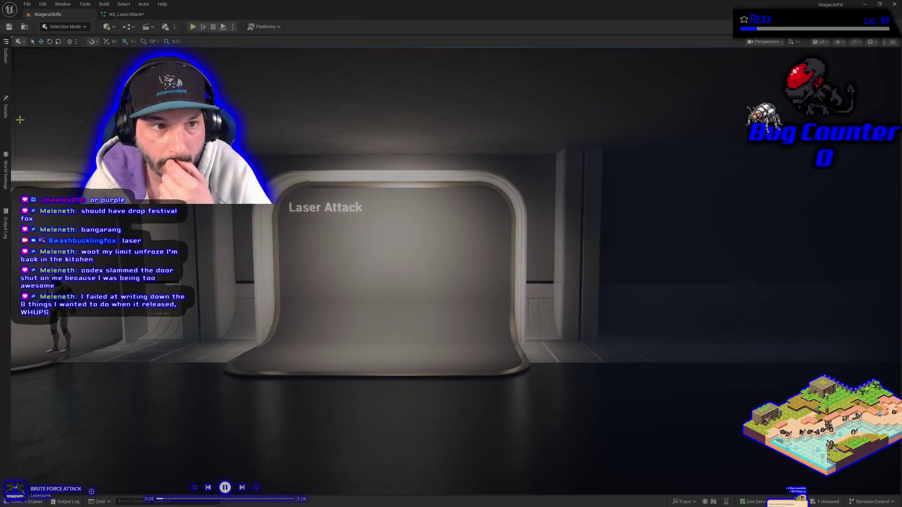
- Show the laser spawner's details, then return to NS_LaserAttack and save it
click(5, 109)
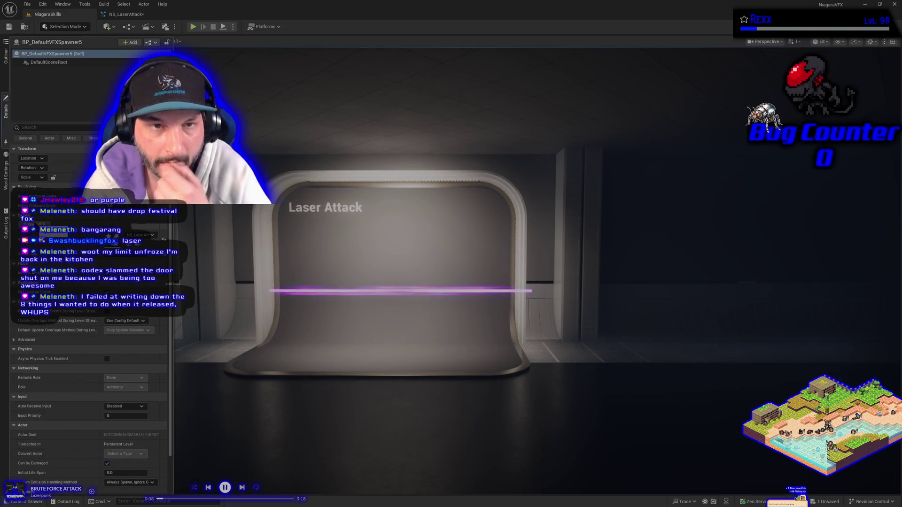
click(126, 15)
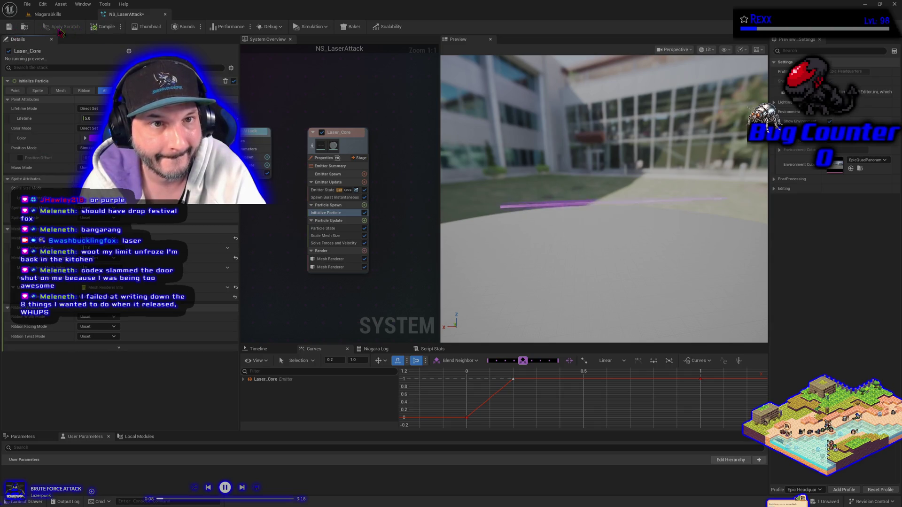
click(9, 27)
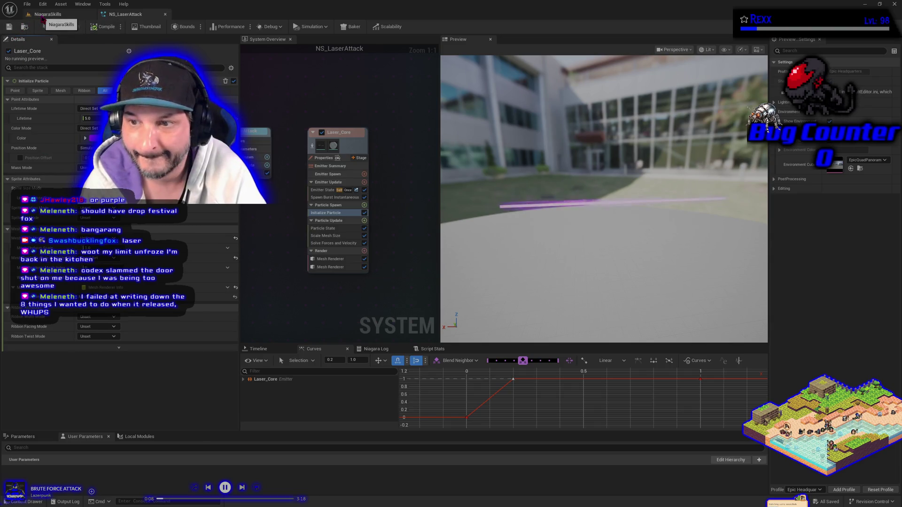
- Recheck the laser spawner in the level, then return and adjust the particles' mesh index setting
click(43, 15)
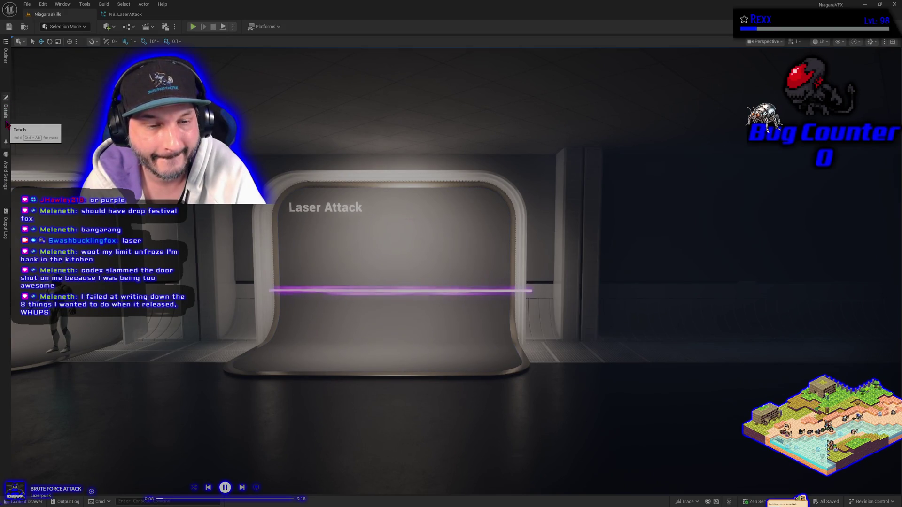
click(6, 121)
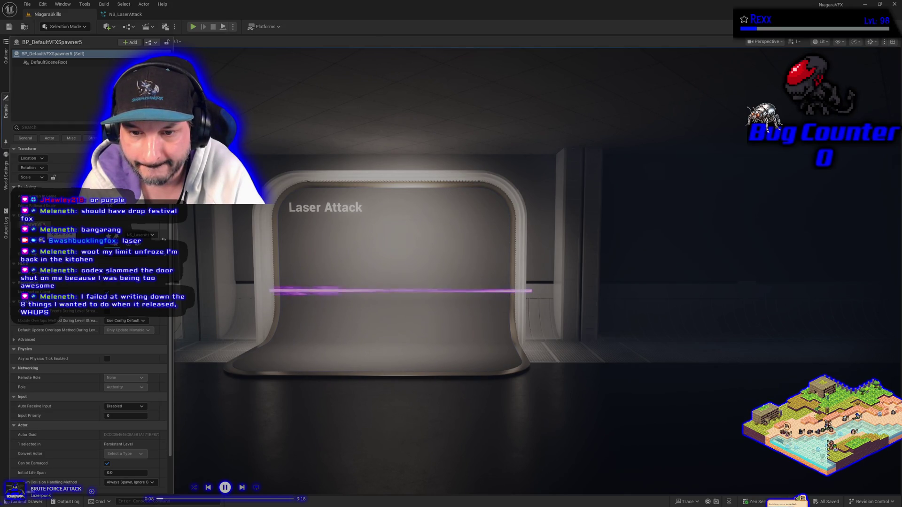
click(125, 14)
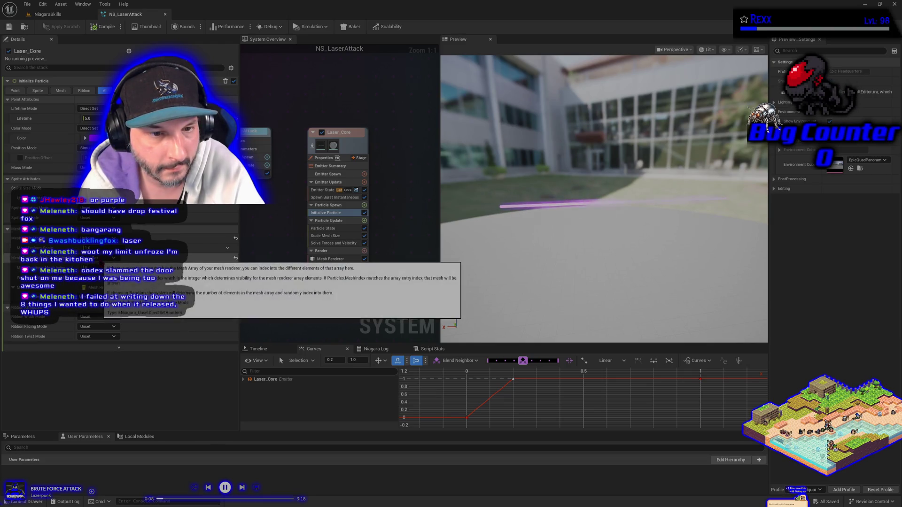
click(99, 285)
click(106, 291)
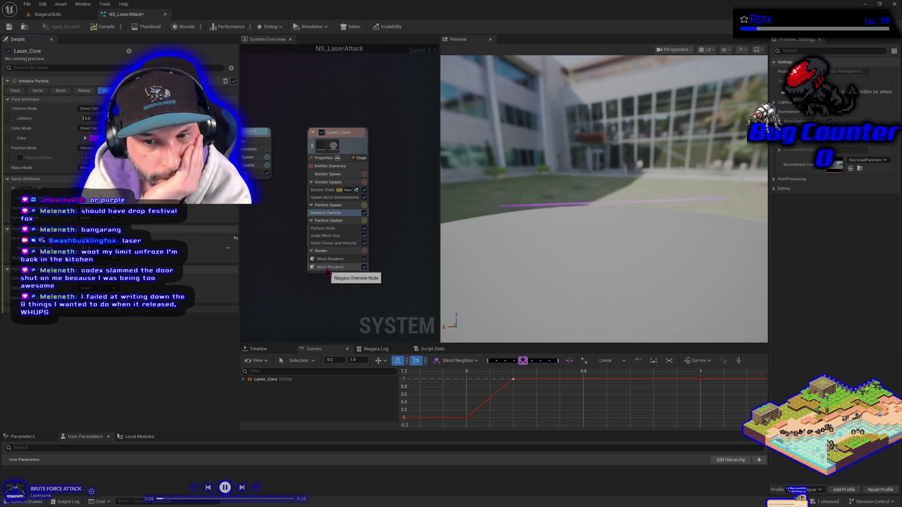
click(348, 143)
drag(408, 212, 369, 216)
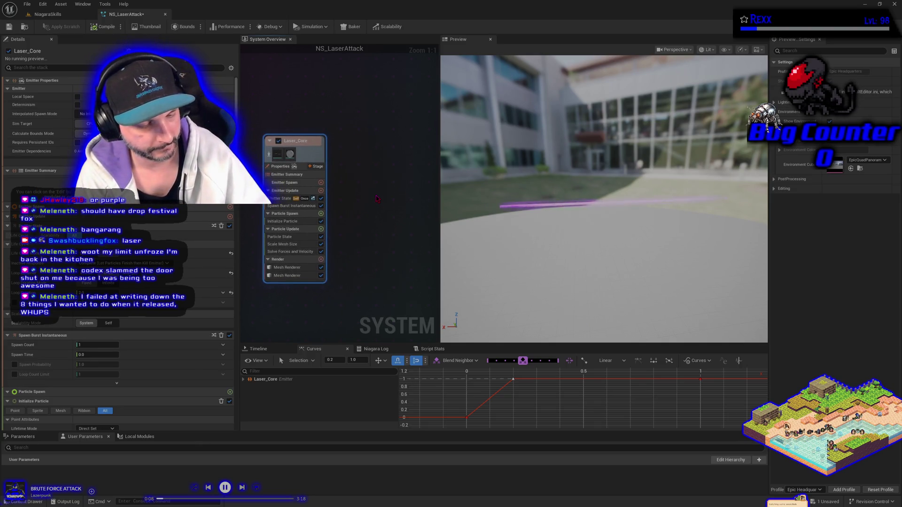
- Duplicate Laser_Core as Laser_Core001 beside the original and toggle its mesh renderers
key(ctrl+d)
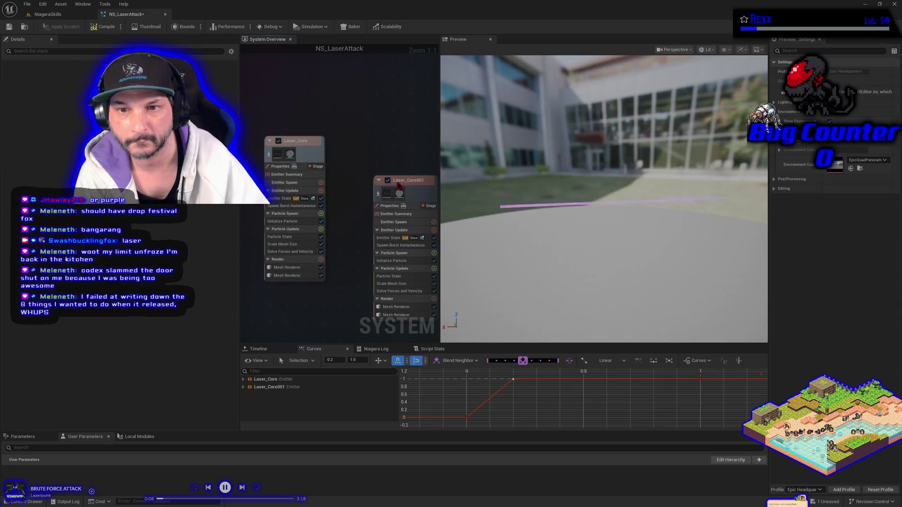
drag(416, 194, 381, 155)
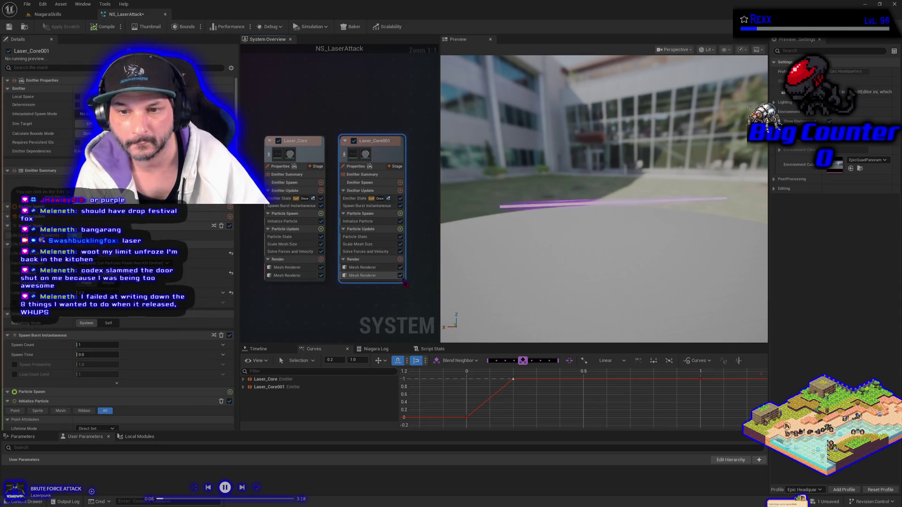
click(400, 276)
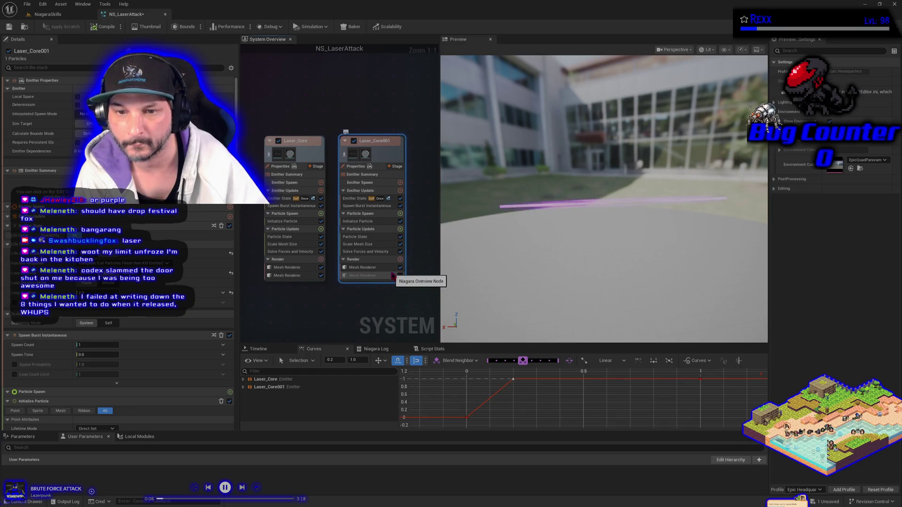
click(400, 276)
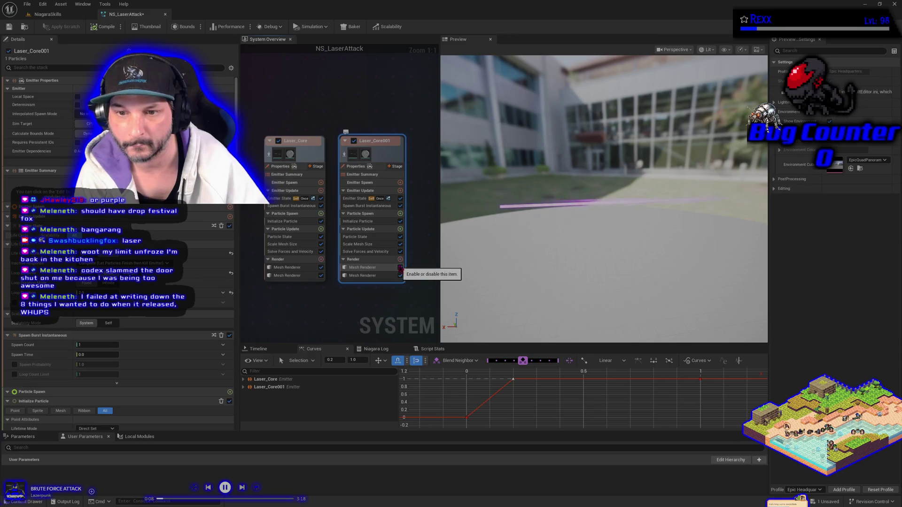
click(400, 267)
click(400, 275)
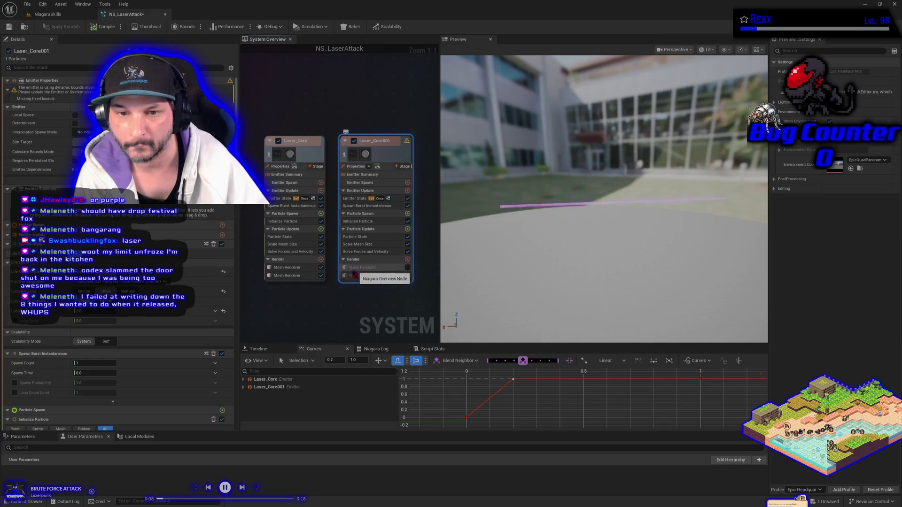
- Toggle the first mesh renderers of Laser_Core and Laser_Core001 to compare the beams
click(321, 267)
click(408, 267)
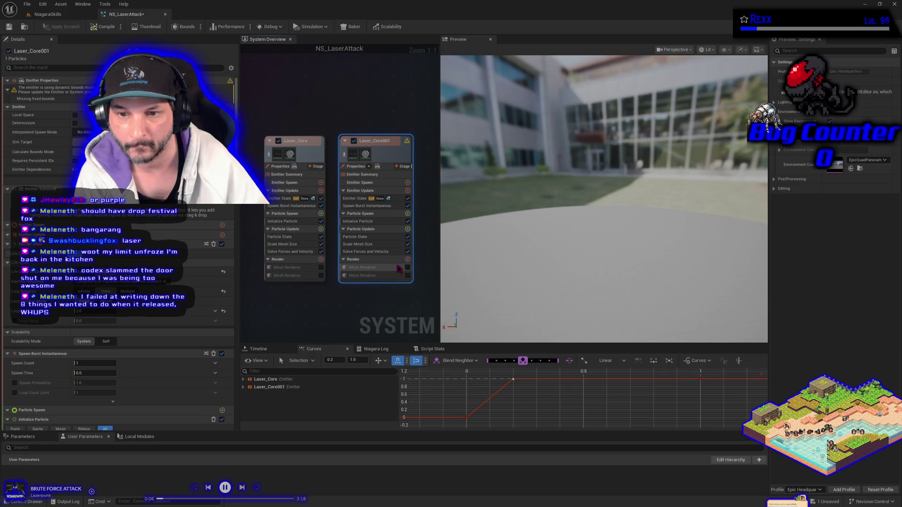
click(412, 278)
click(400, 275)
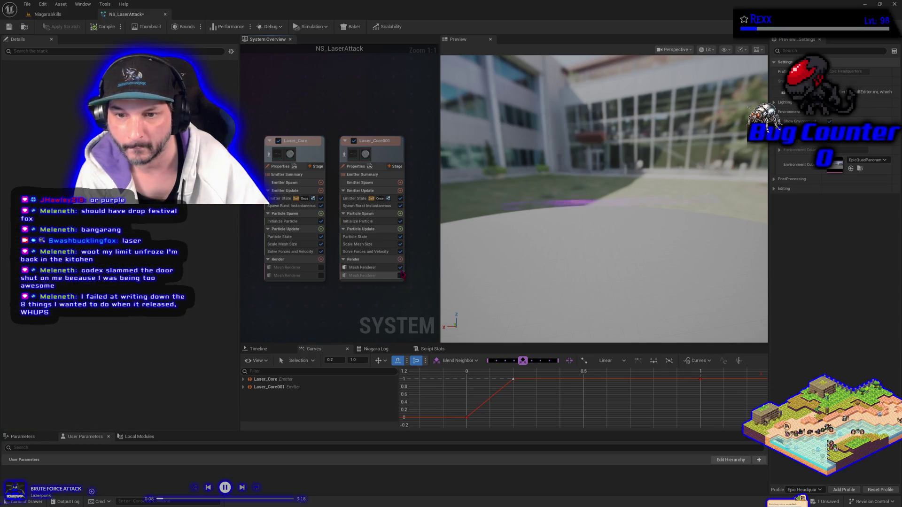
click(400, 267)
click(321, 268)
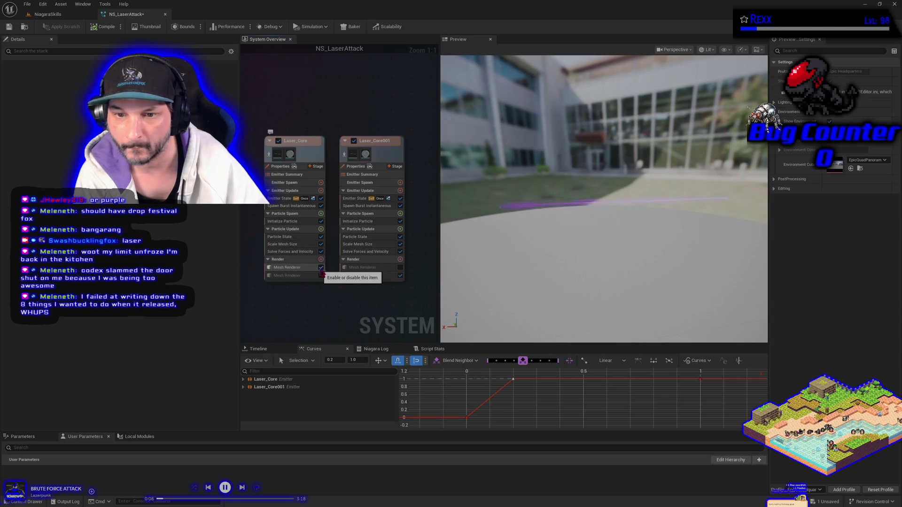
- Delete the disabled duplicate mesh renderer from Laser_Core001 and from Laser_Core
click(371, 268)
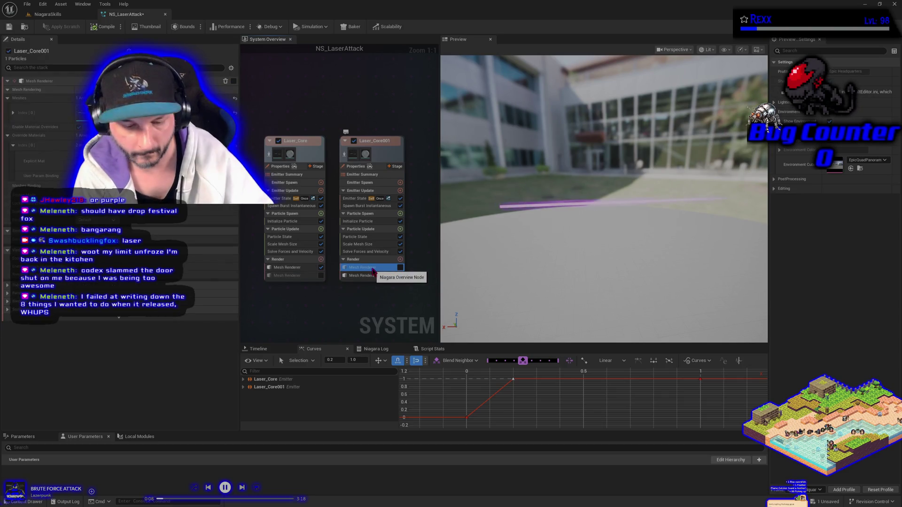
key(Delete)
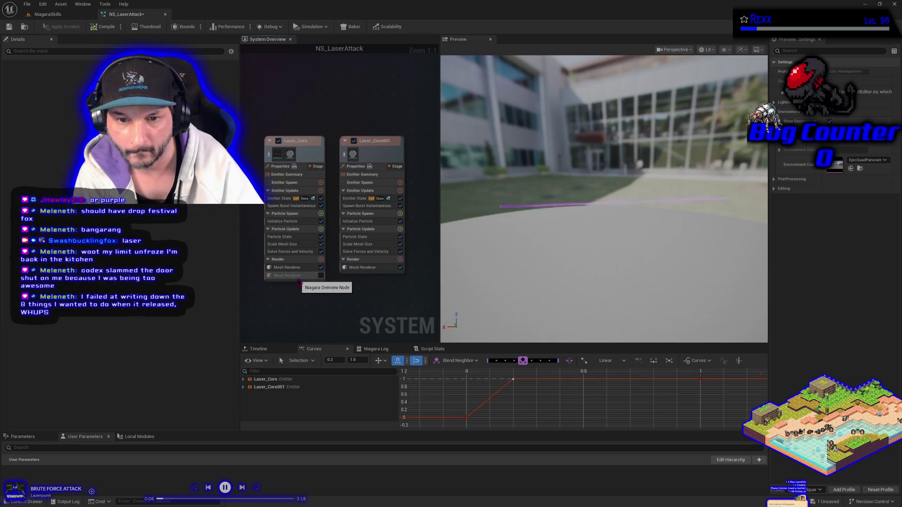
key(Delete)
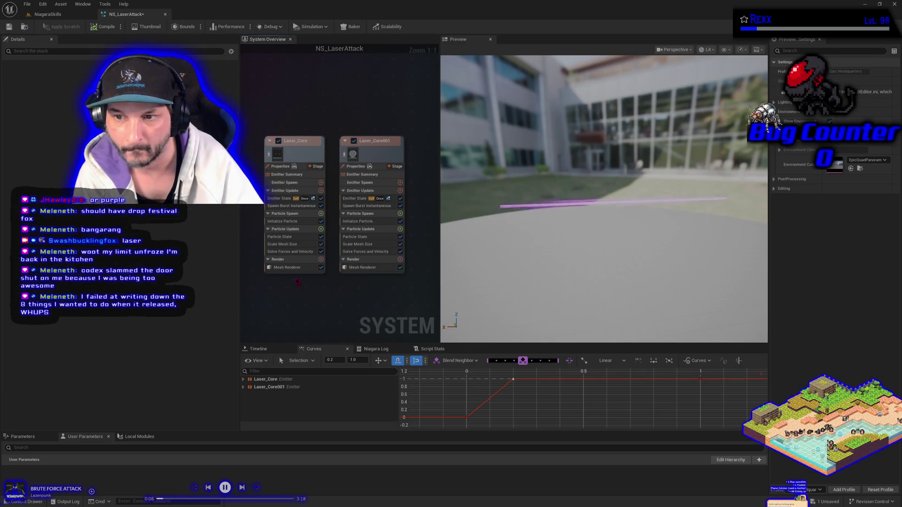
- Isolate the Laser_Core001 emitter and show its curves in the Curves tab
click(367, 269)
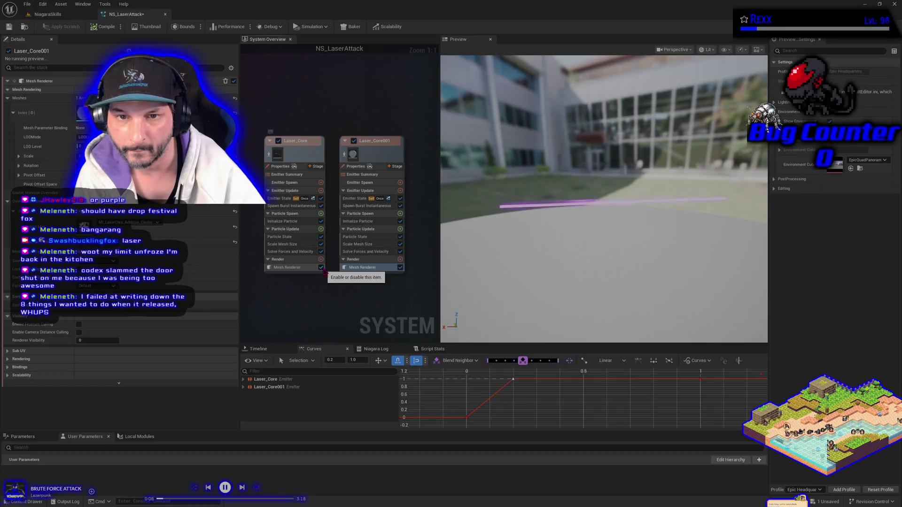
click(345, 155)
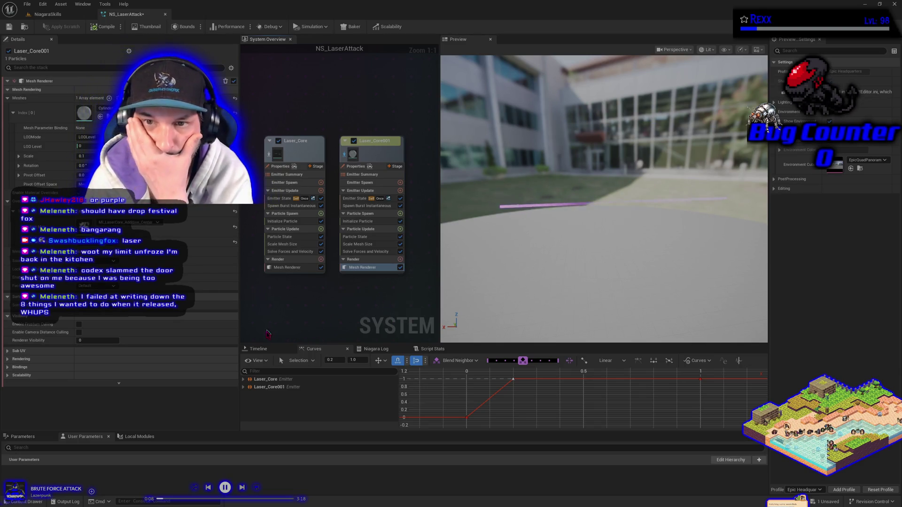
click(274, 388)
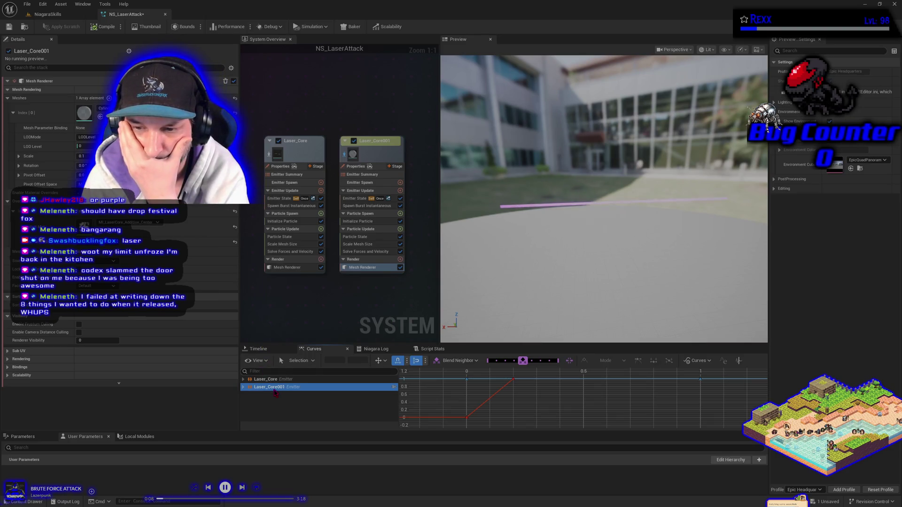
- Review Scale Mesh Size channels (X ramps 0 to 1, key at 0.2), then save NS_LaserAttack
click(247, 395)
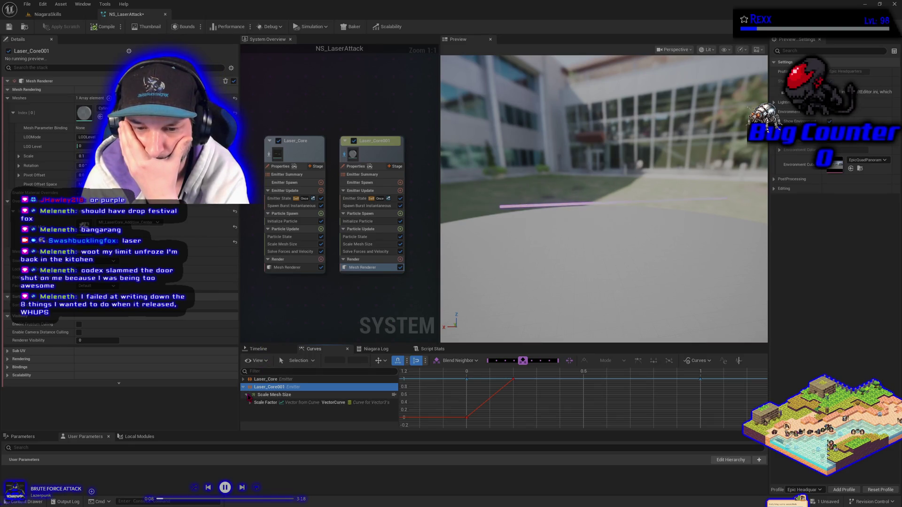
scroll(249, 403, down, 1)
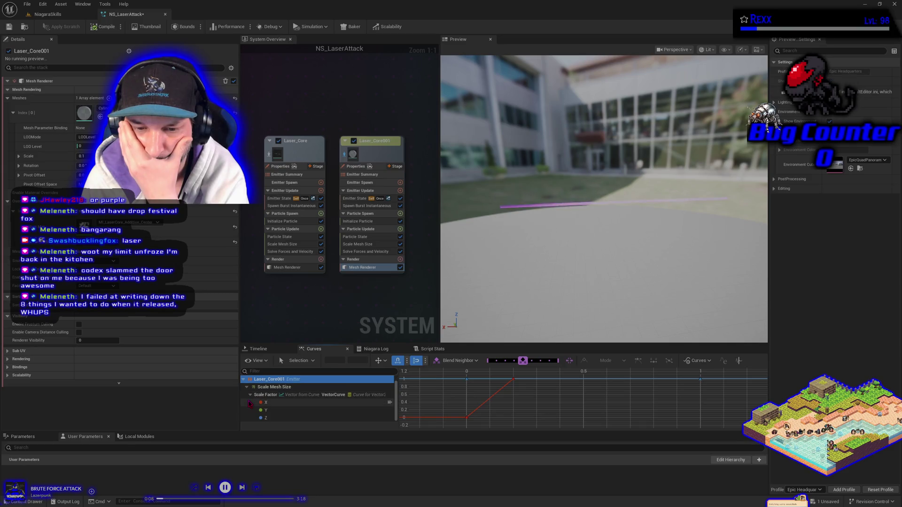
click(277, 418)
click(278, 412)
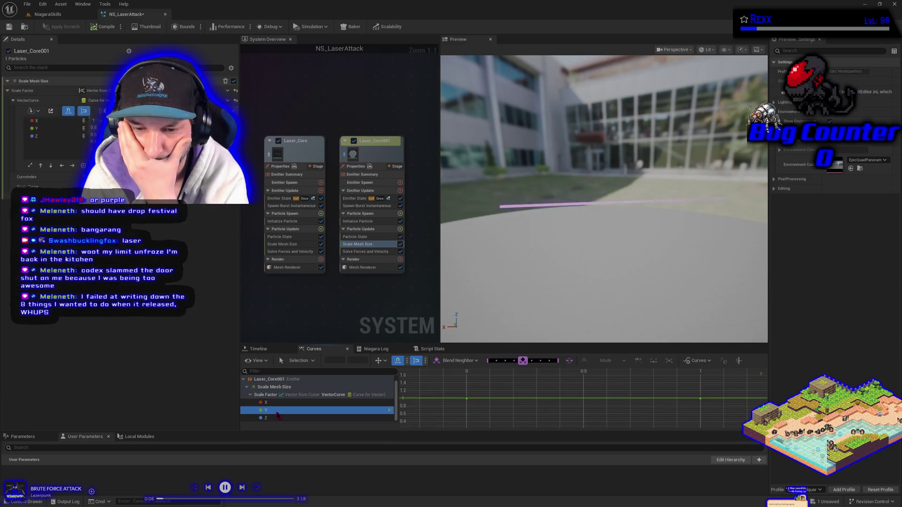
click(275, 403)
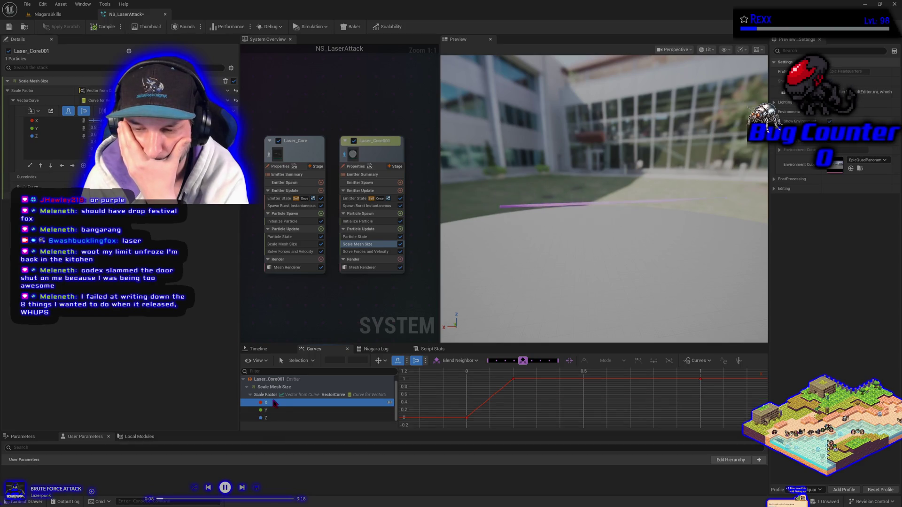
click(514, 379)
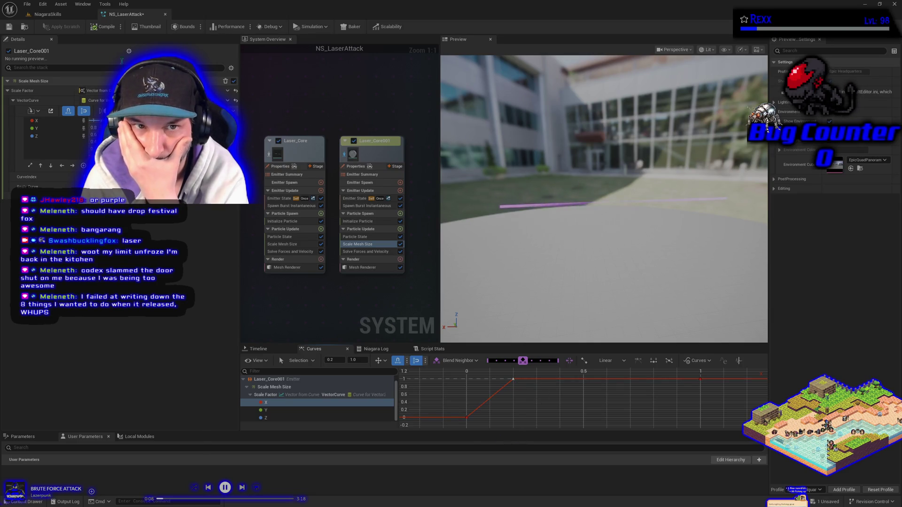
click(8, 26)
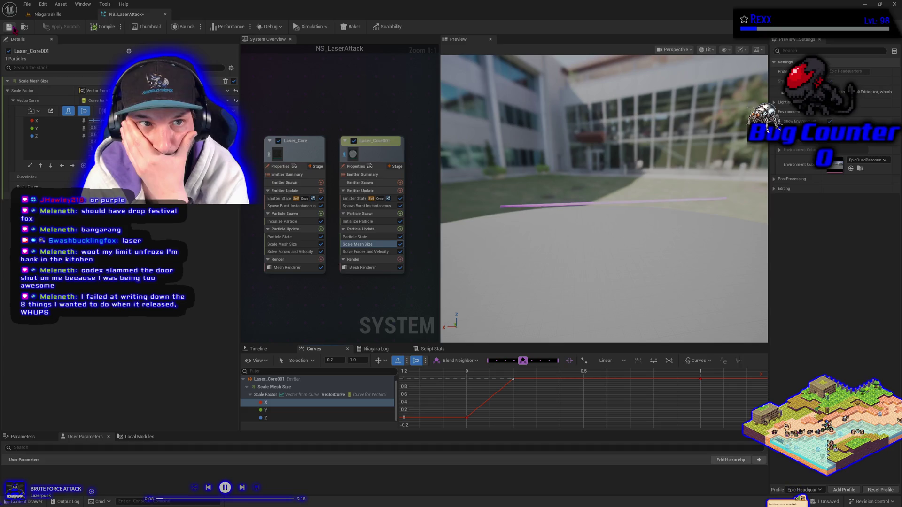
click(69, 18)
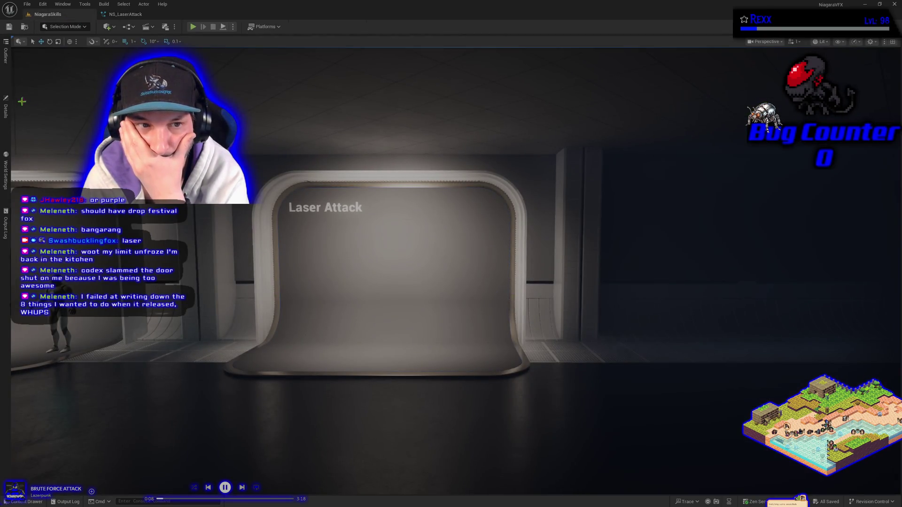
click(6, 108)
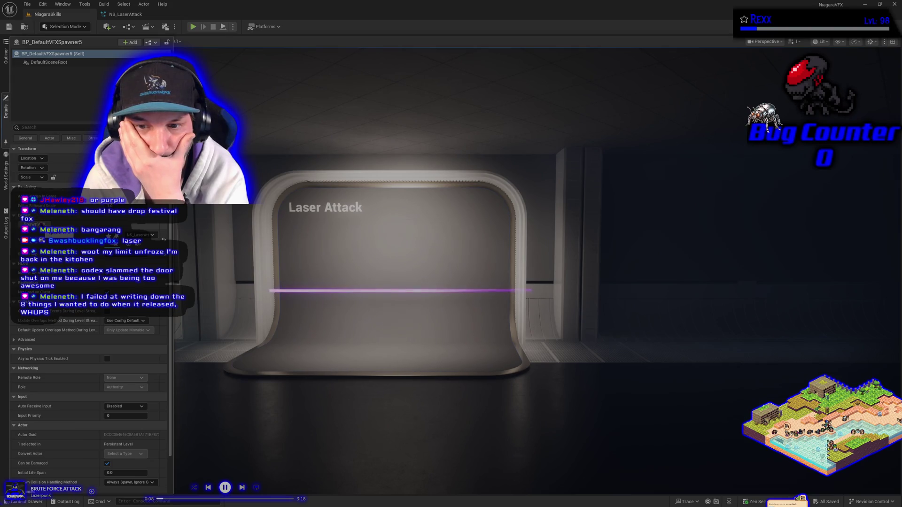
click(121, 15)
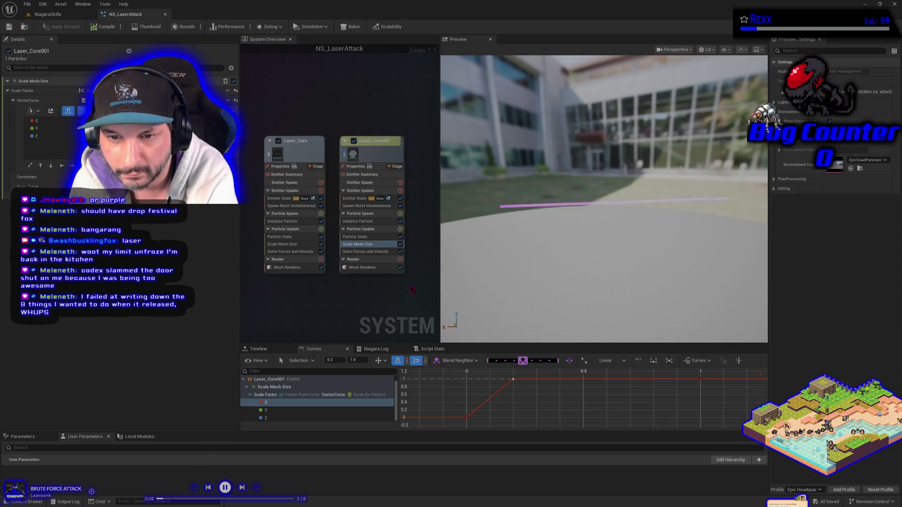
click(370, 222)
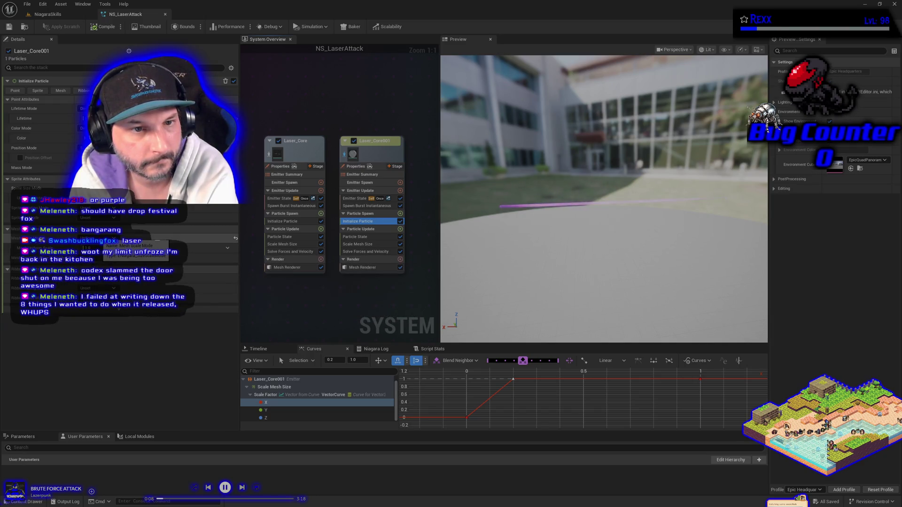
- Select Laser_Core001's mesh renderer and shift the emitter nodes higher in the graph
click(101, 237)
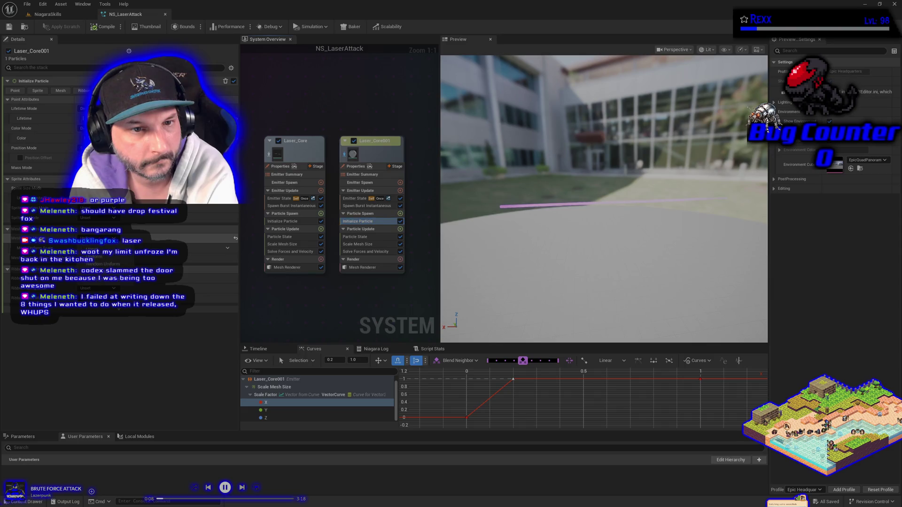
click(374, 268)
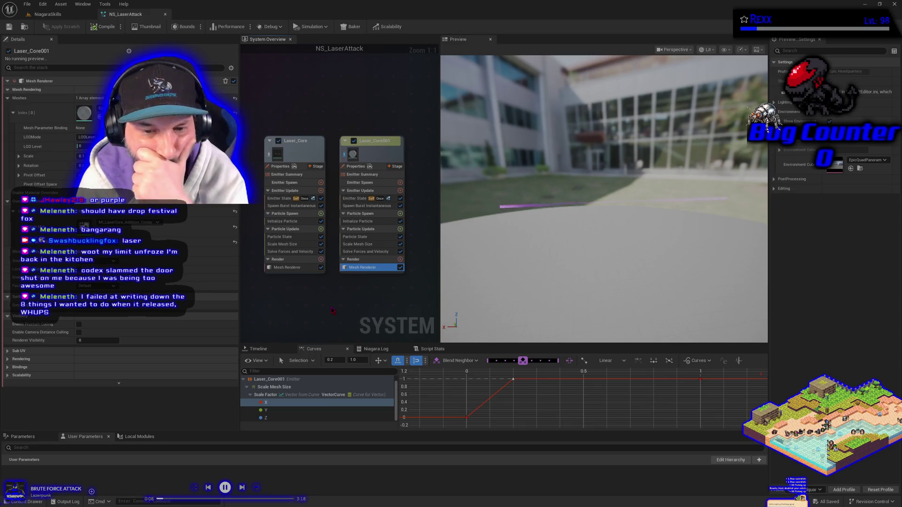
mouse_move(332, 310)
mouse_down()
mouse_move(356, 301)
mouse_move(316, 256)
mouse_move(334, 267)
mouse_up()
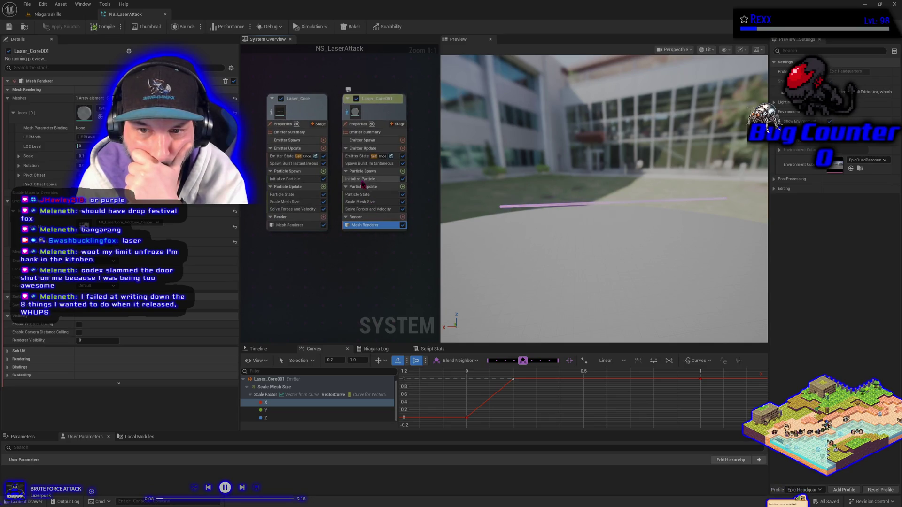
- Raise Laser_Core001's Initialize Particle value to about 41, reset it to 1.0, then select Laser_Core's Scale Mesh Size
click(363, 180)
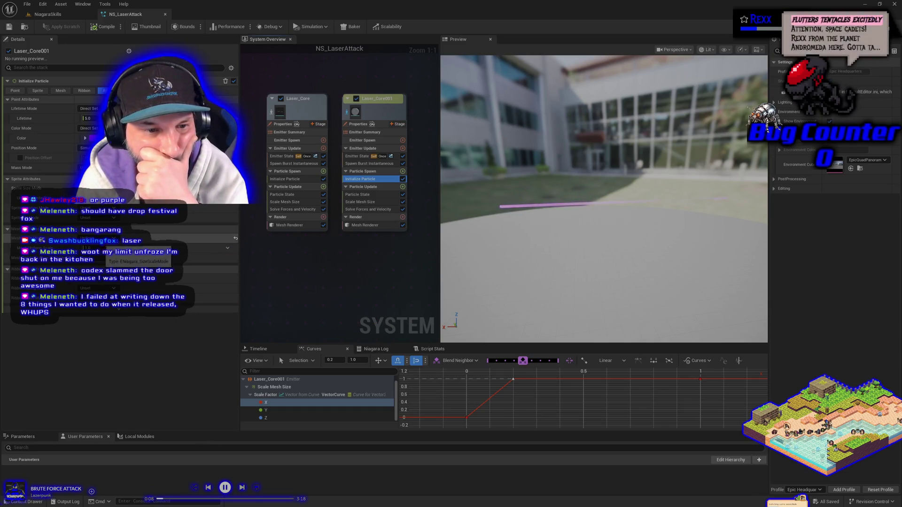
drag(89, 248, 127, 248)
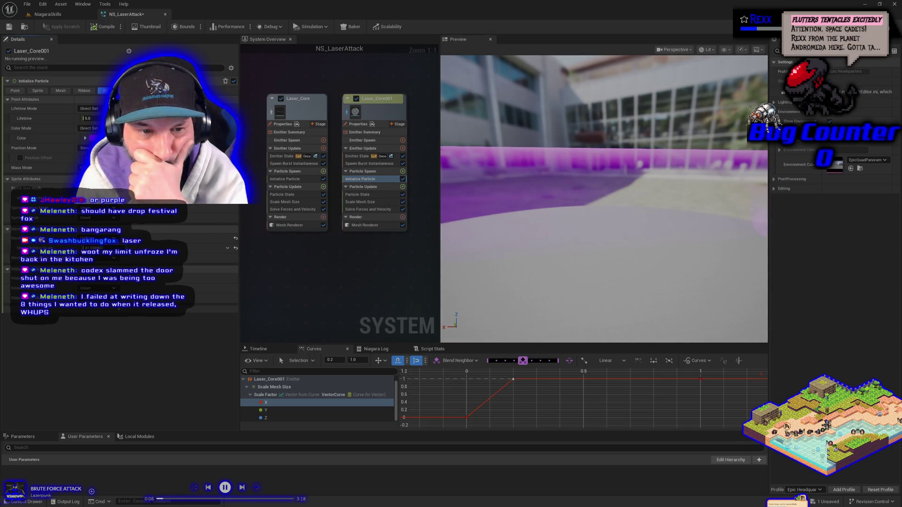
click(235, 248)
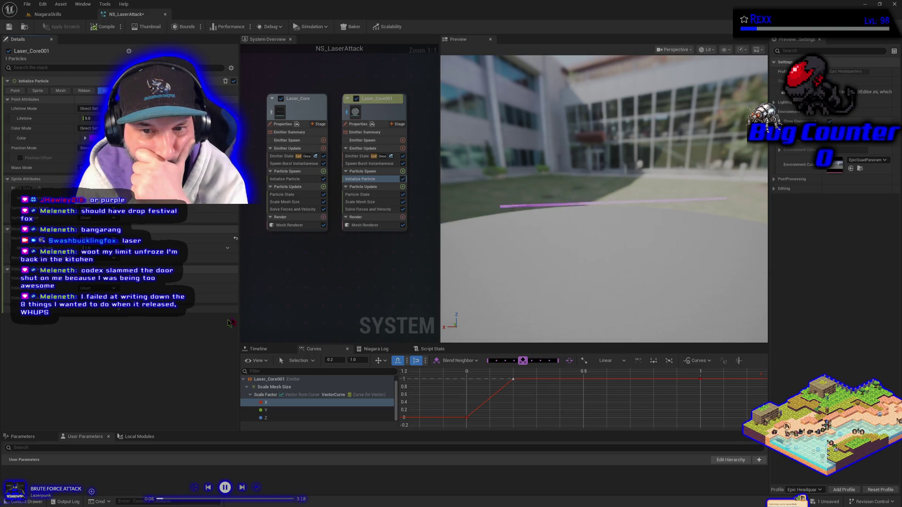
click(282, 202)
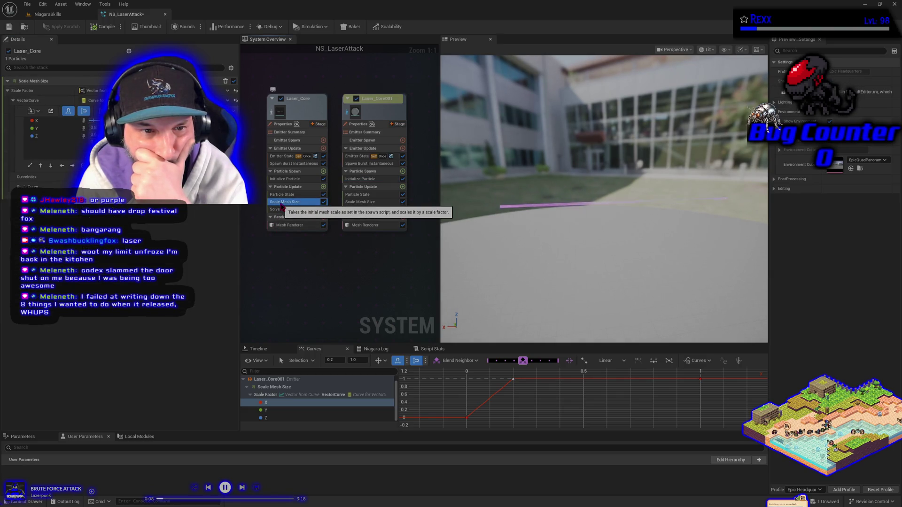
- Inspect Laser_Core's X scale curve keys at times 1 and 0.2, then Laser_Core001's Scale Factor curve
click(60, 122)
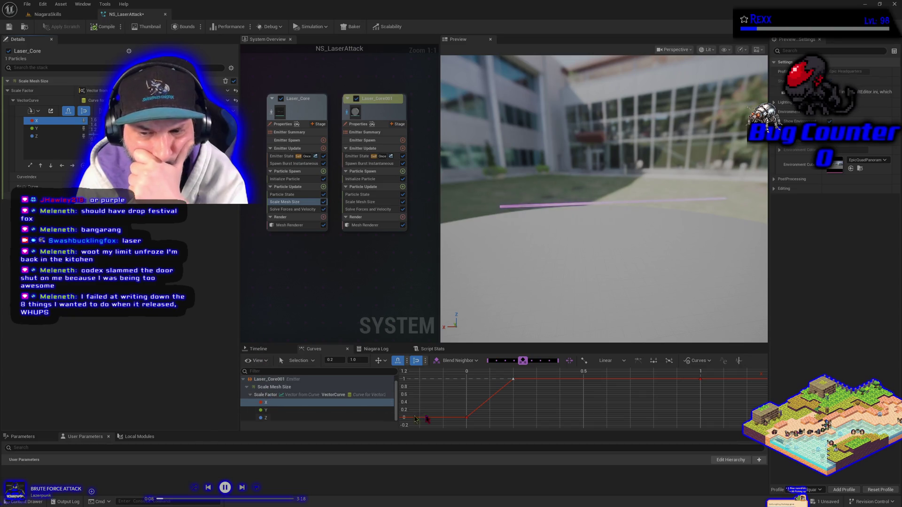
click(700, 380)
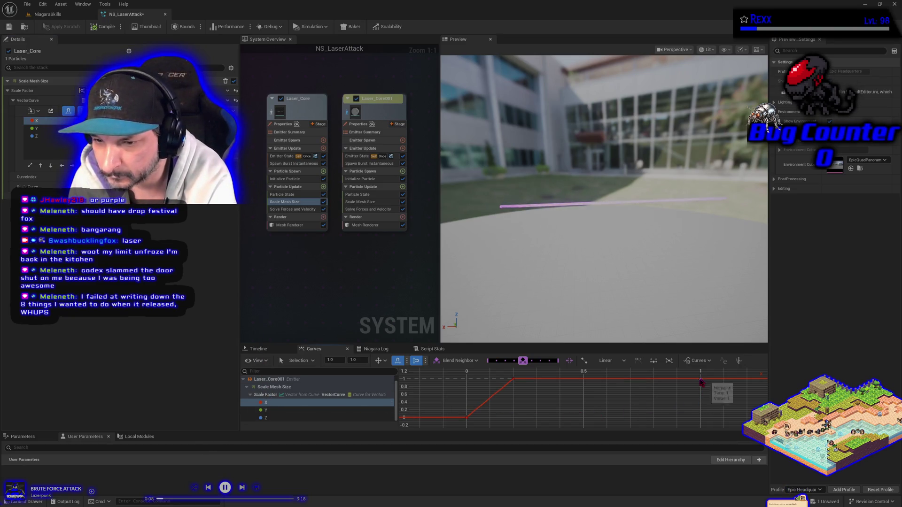
click(513, 380)
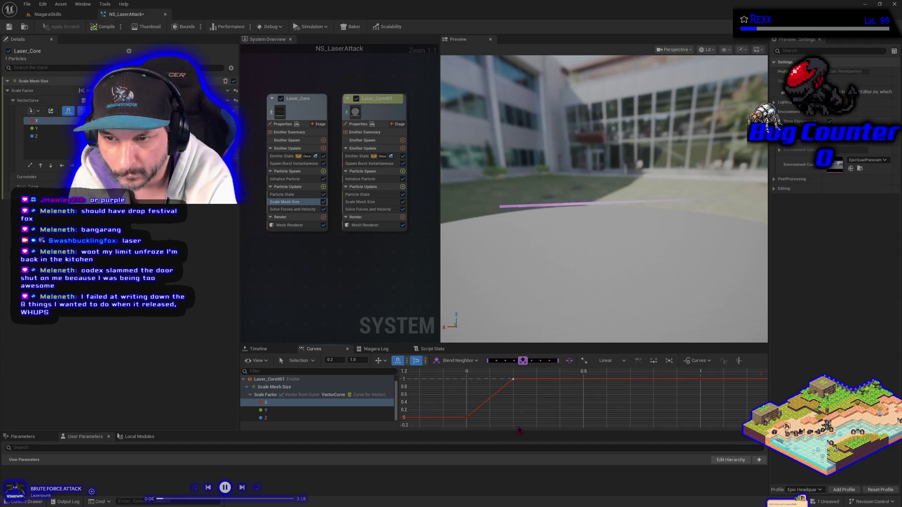
click(358, 202)
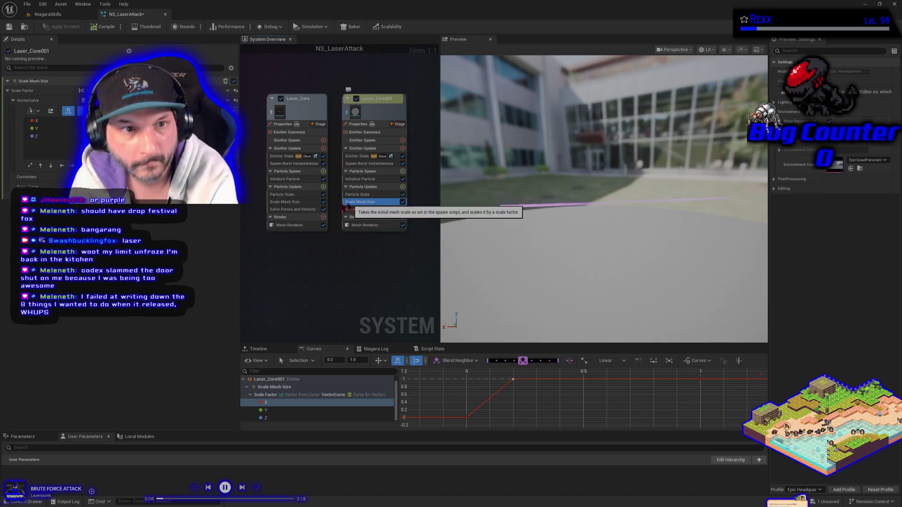
click(51, 112)
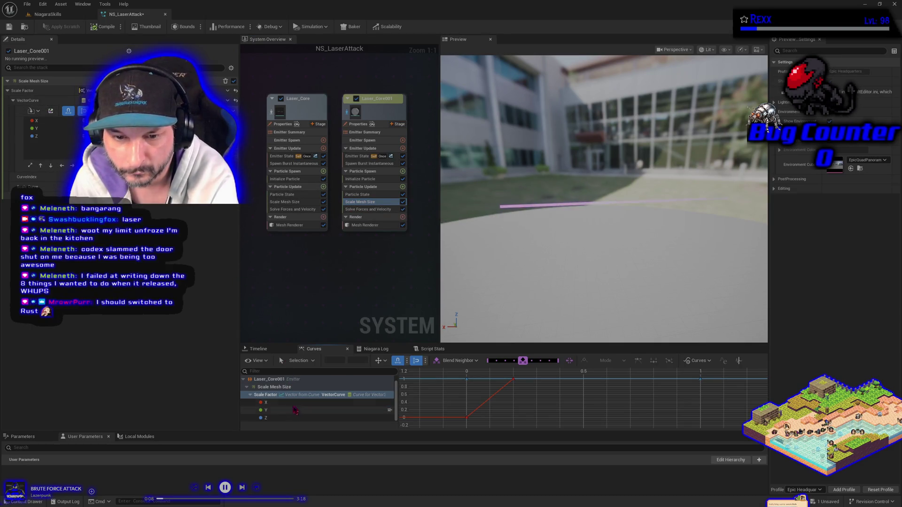
- Compare Laser_Core's Y, Z and X scale channels against Laser_Core001's X curve
click(296, 202)
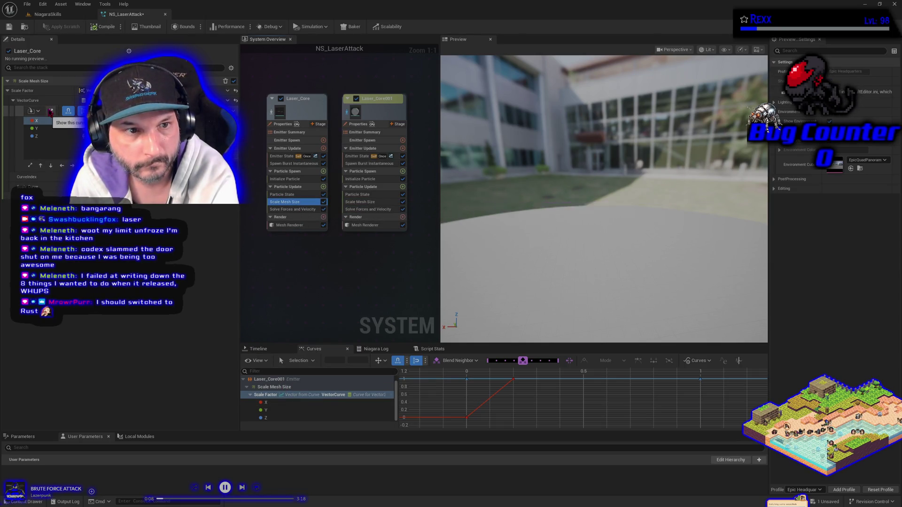
click(51, 112)
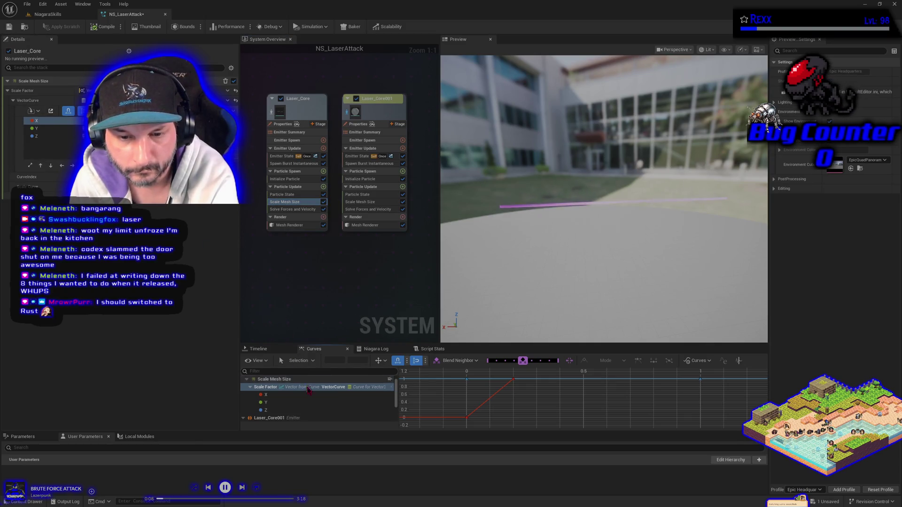
click(294, 402)
click(296, 410)
click(281, 395)
scroll(280, 396, down, 2)
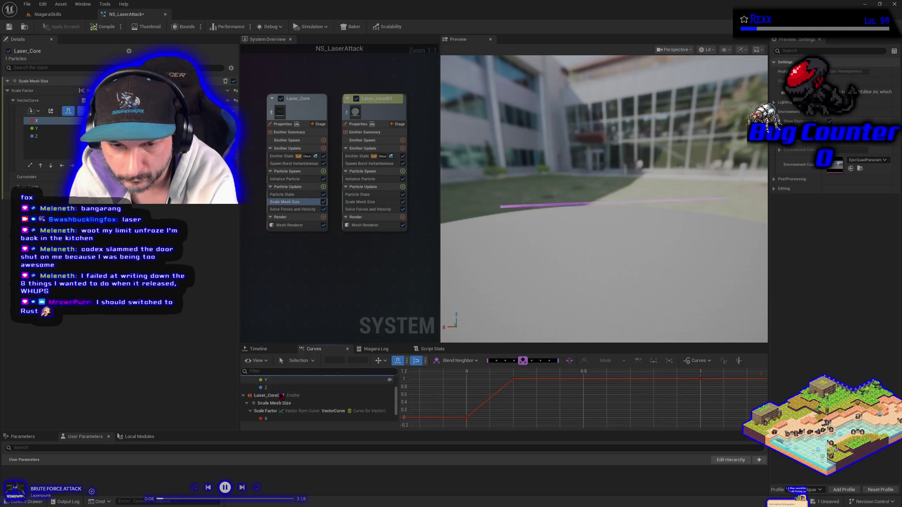
scroll(280, 397, down, 1)
click(279, 403)
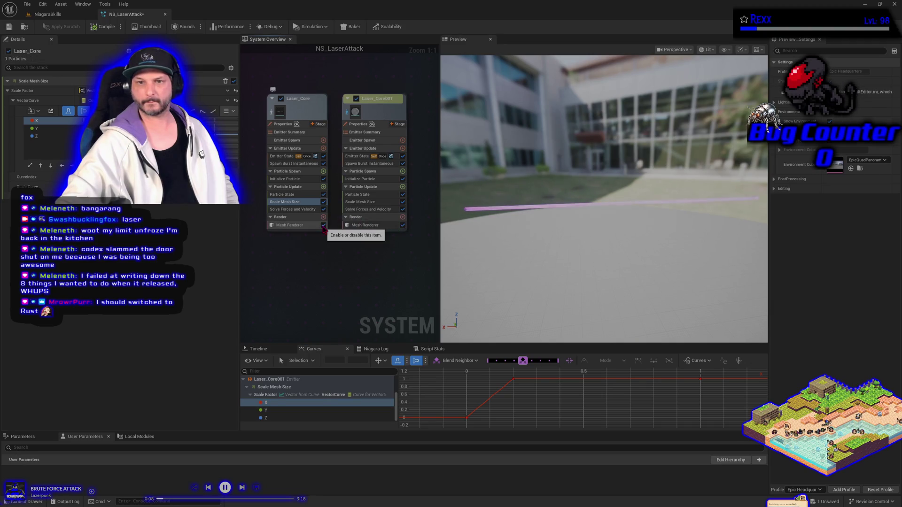
click(78, 16)
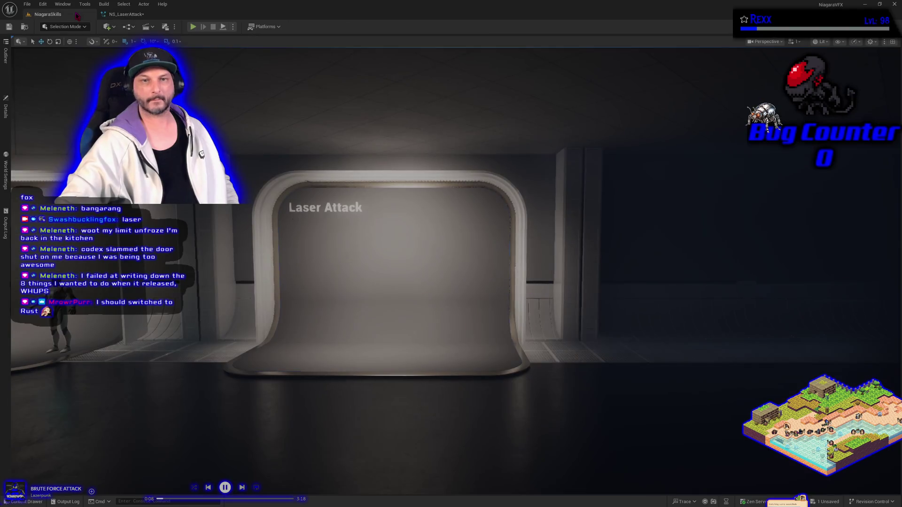
- View BP_DefaultVFXSpawner5's Details while the laser plays, then return to NS_LaserAttack
click(6, 112)
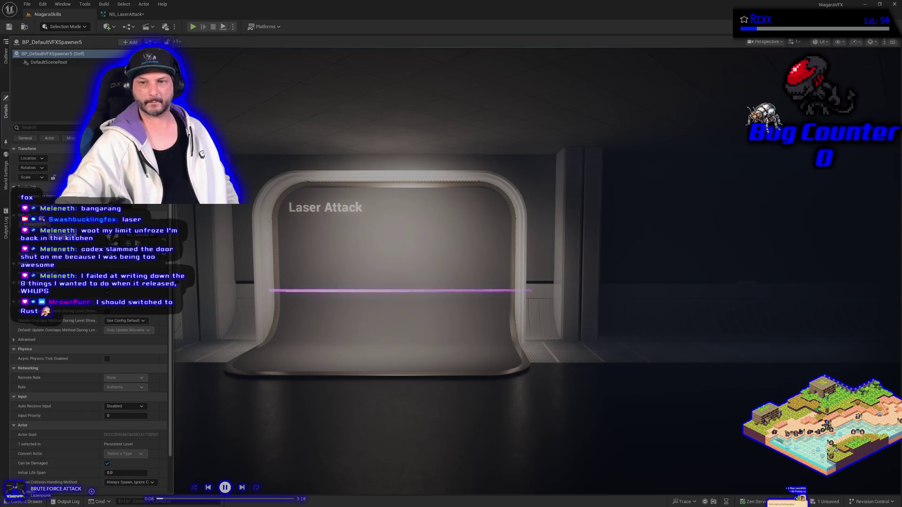
click(126, 14)
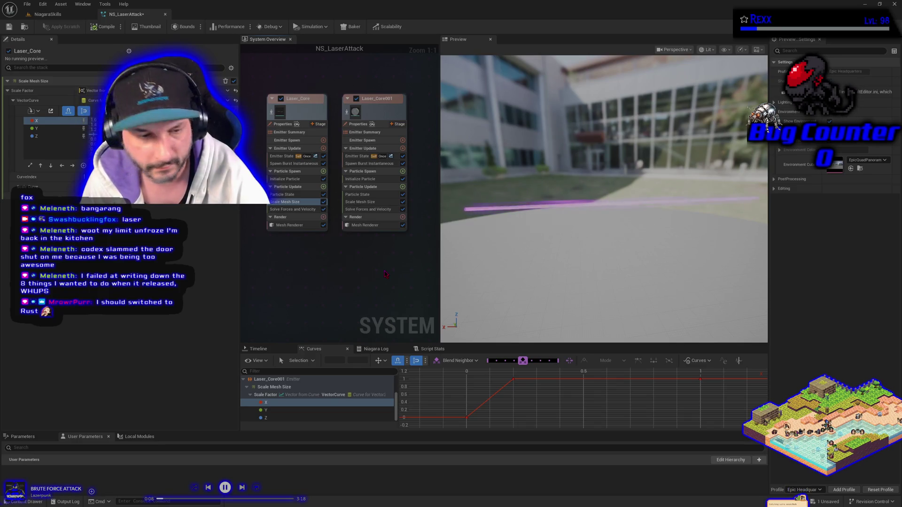
- Review Laser_Core001's Mesh Renderer and Initialize Particle, leaving the scale mode unchanged
click(374, 226)
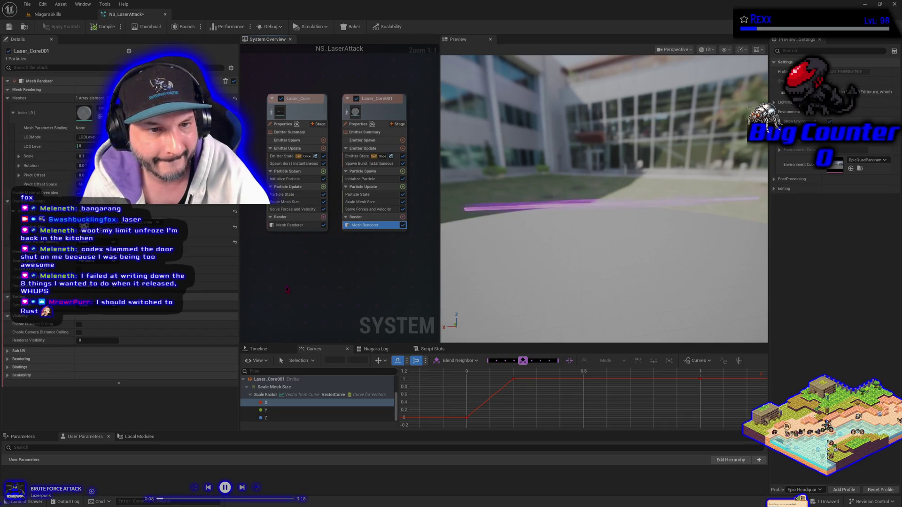
click(371, 180)
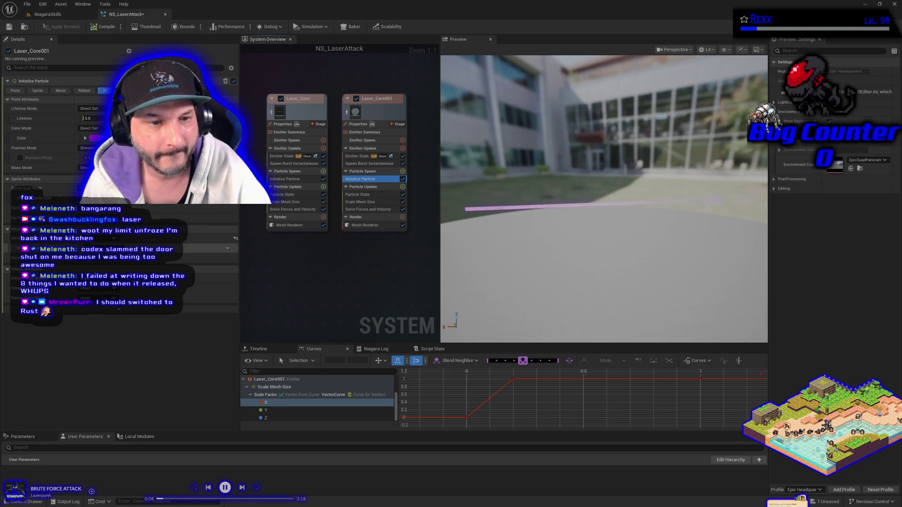
click(94, 248)
click(108, 264)
- Save NS_LaserAttack and show the spawner's details in the NiagaraSkills level
click(8, 27)
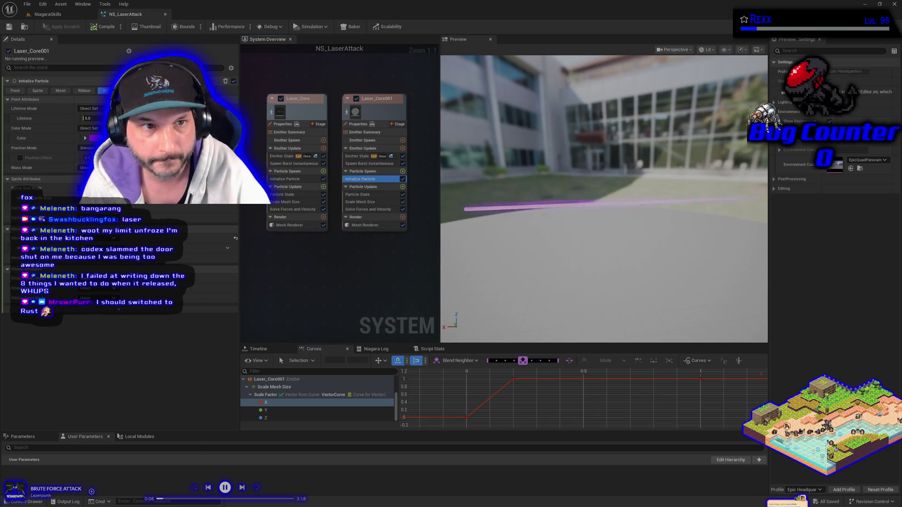
click(47, 14)
click(6, 109)
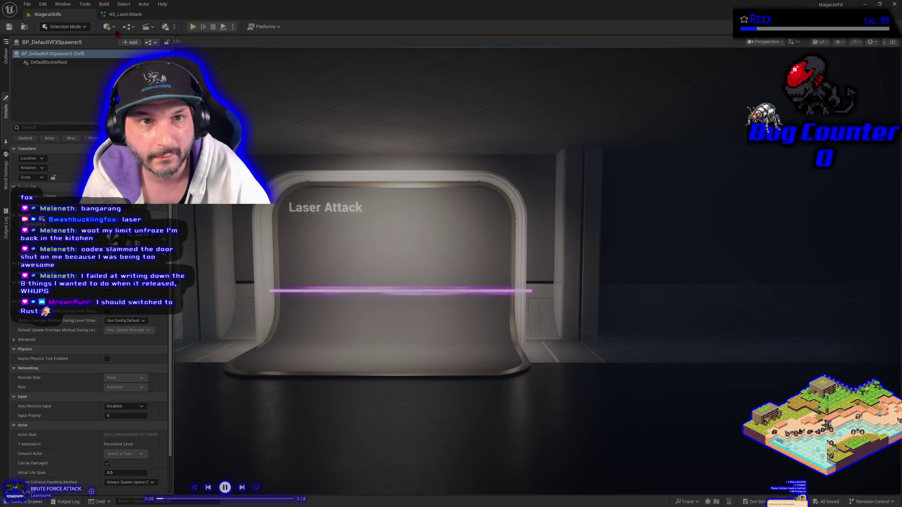
- Return from the NiagaraSkills level to the NS_LaserAttack editor tab
click(124, 14)
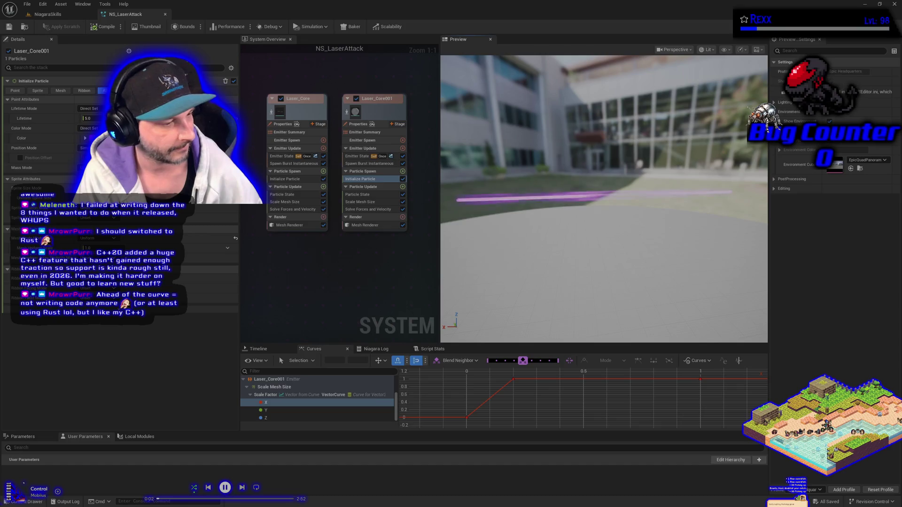
- Start a new Claude chat from Chrome's shortcut tile and maximize its window
key(alt+Tab)
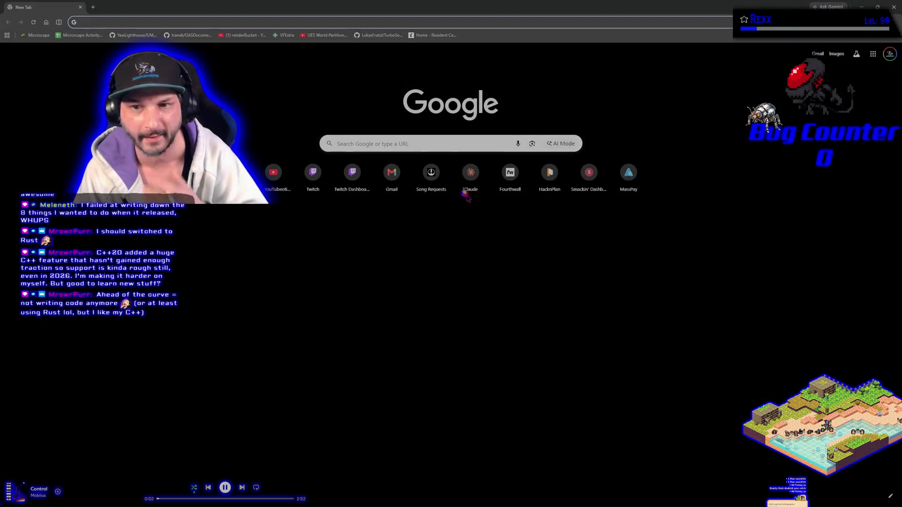
click(461, 172)
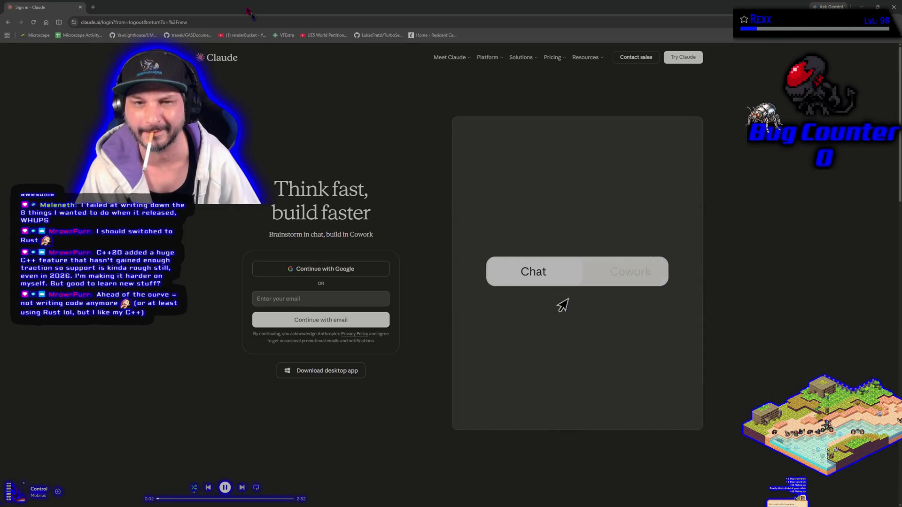
key(alt+Tab)
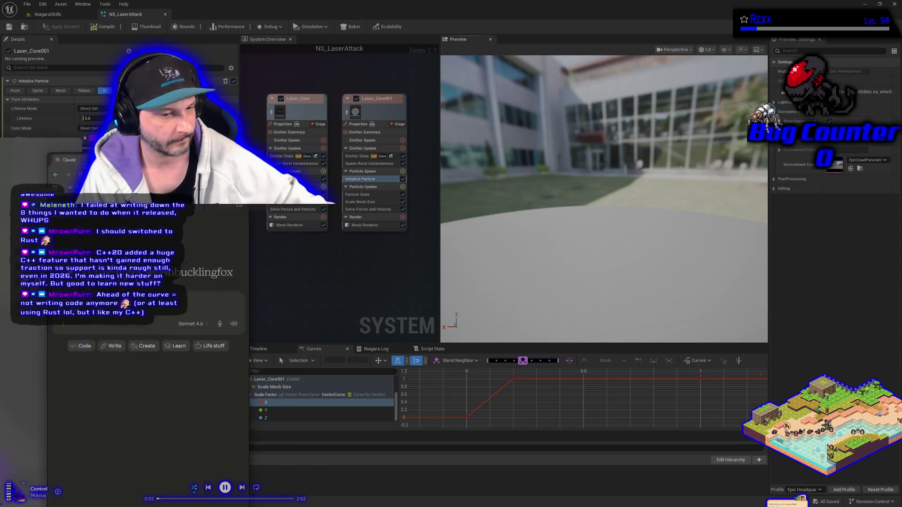
key(alt+Tab)
click(489, 32)
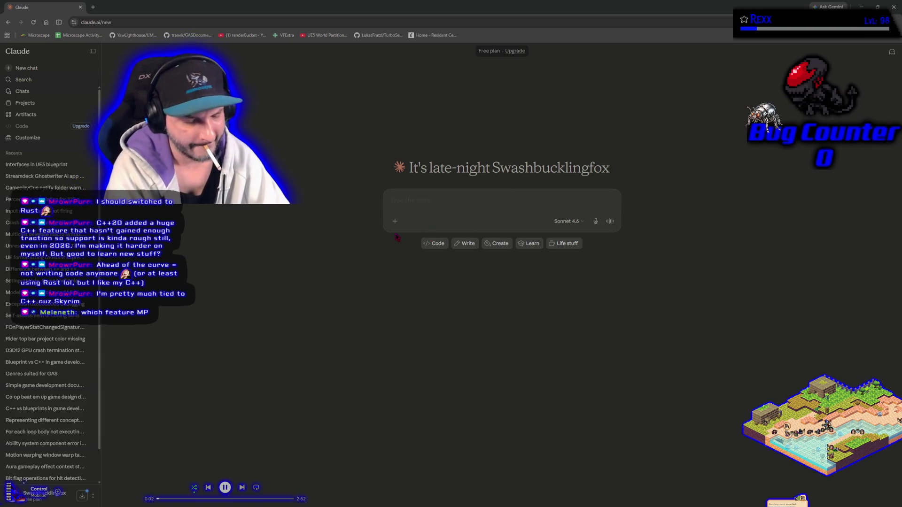
- Ask Claude why mesh size only scales on one of the two mesh emitters
text(I)
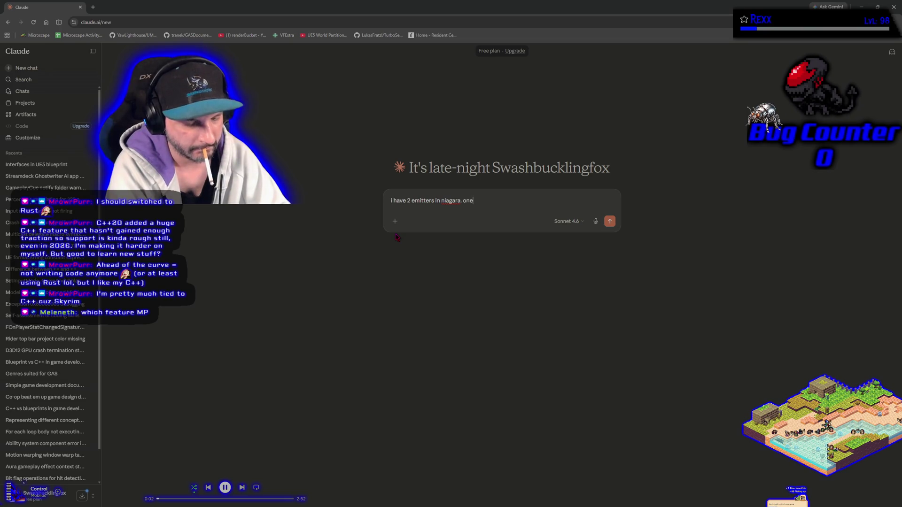
text(bo)
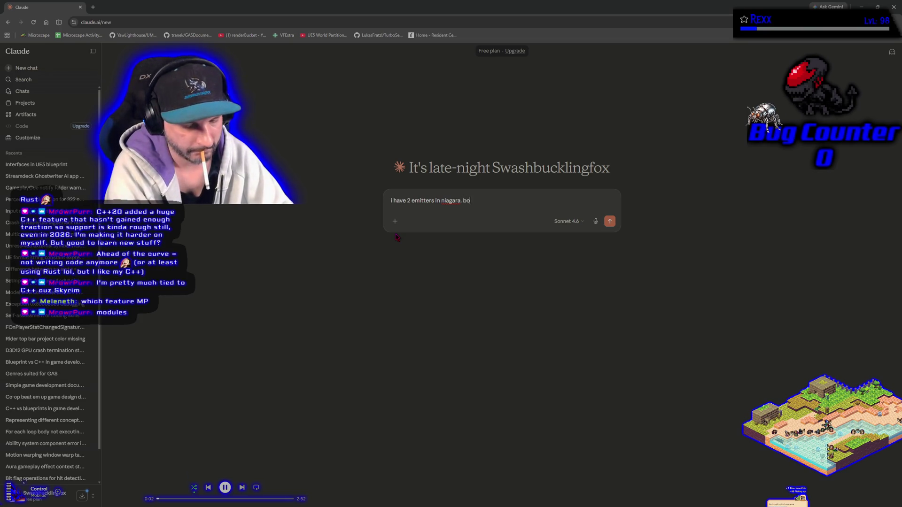
text(th have a mesh)
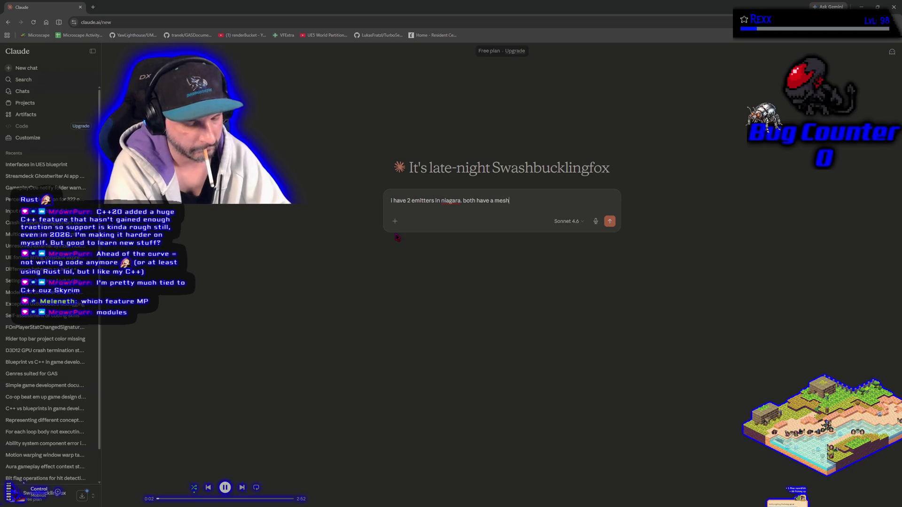
text(. i can)
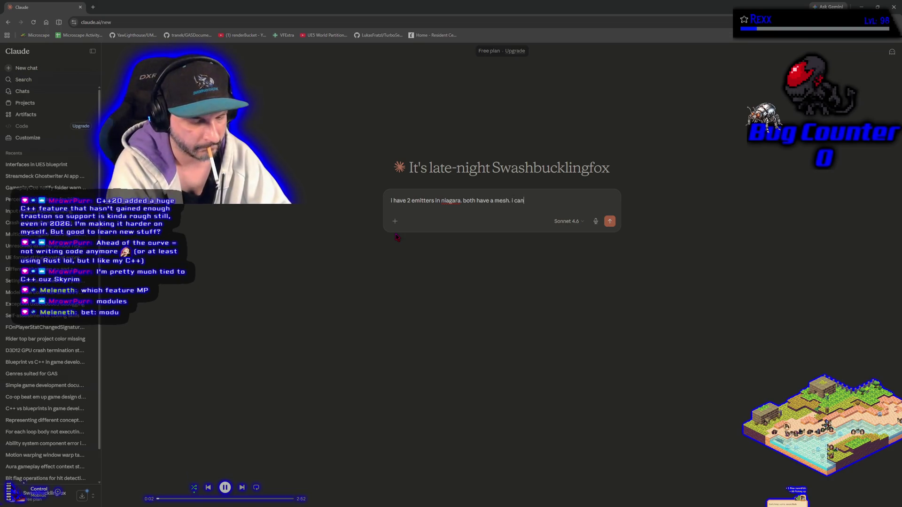
text( only scale the )
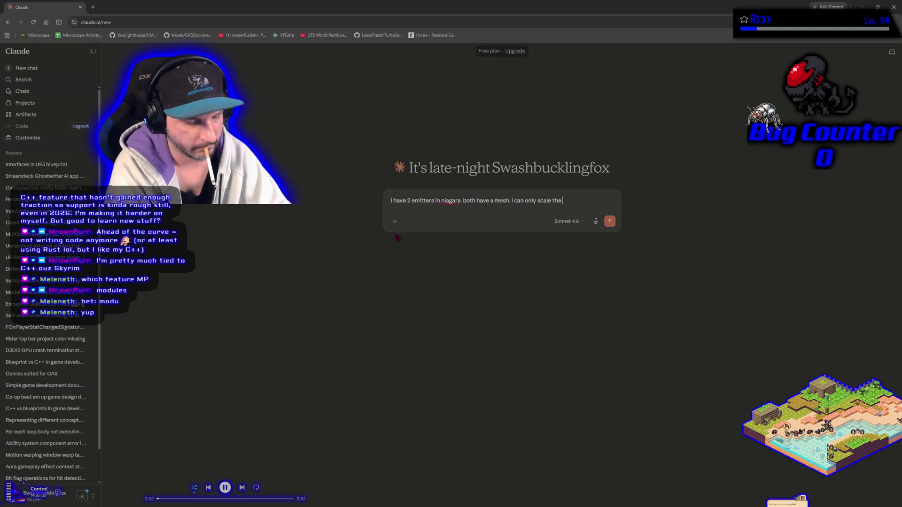
text(mesh size)
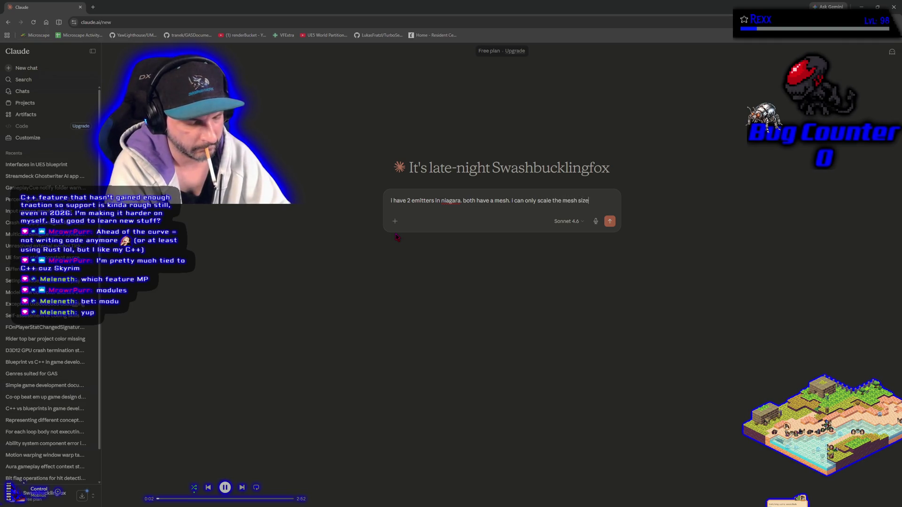
text( on one of the)
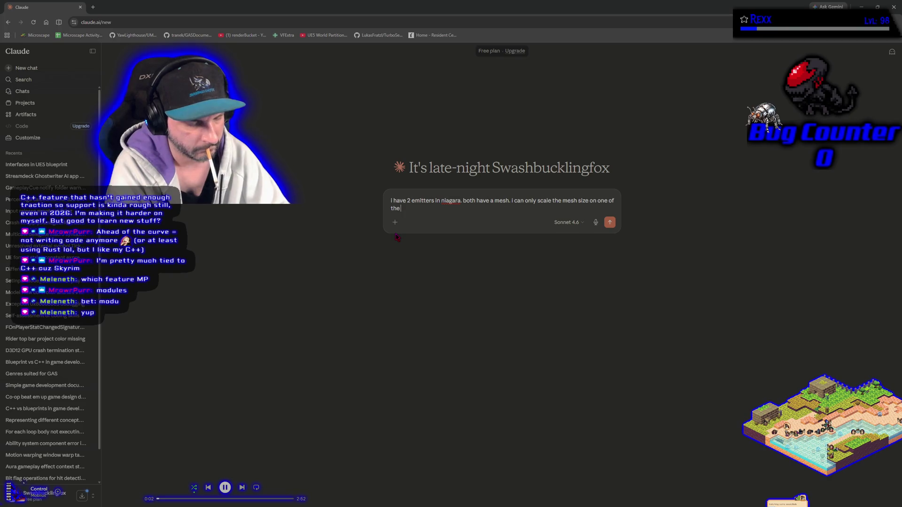
text( 2 emio)
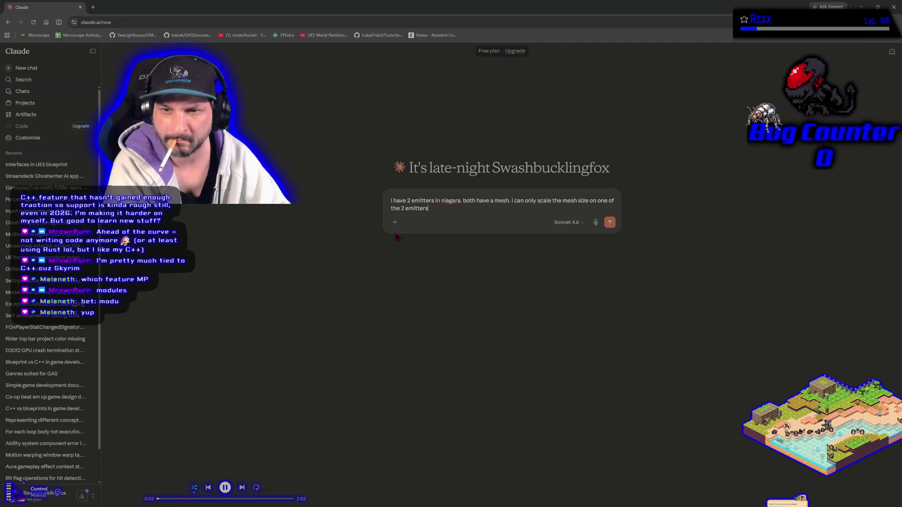
key(Return)
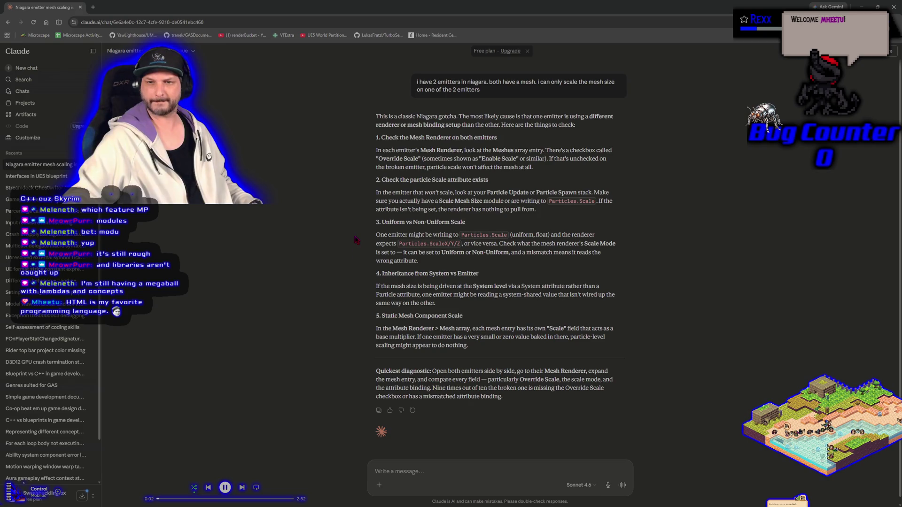
- Tell Claude the emitter was a copy and that nothing was found
text(it was a copy paste with di)
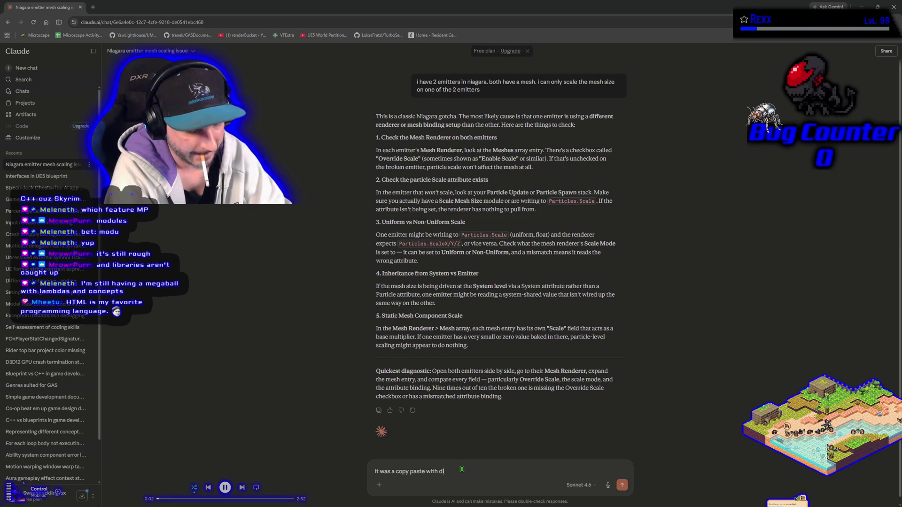
text(sh)
key(Return)
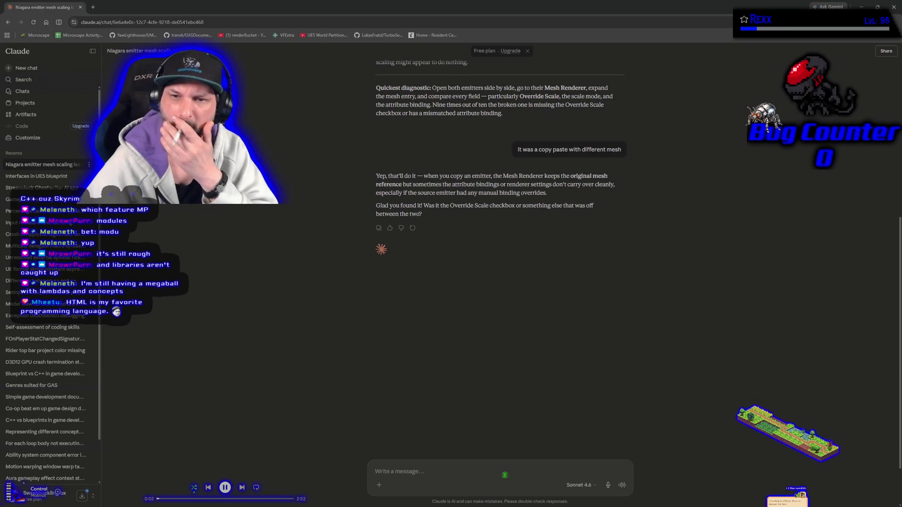
text(I didnt find shit claud)
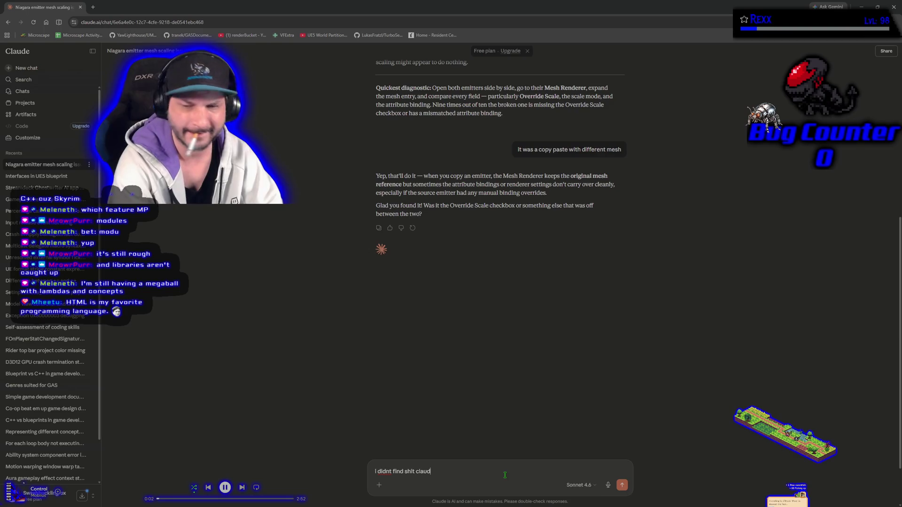
text(e)
key(Return)
- Reply 'it does nothing at all' and return to the Niagara editor
text(\)
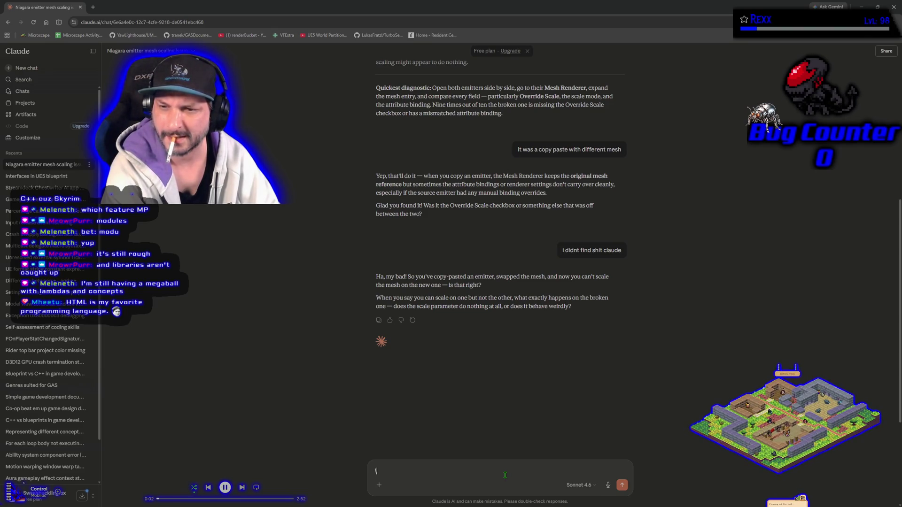
text(it does nothing at all)
key(Return)
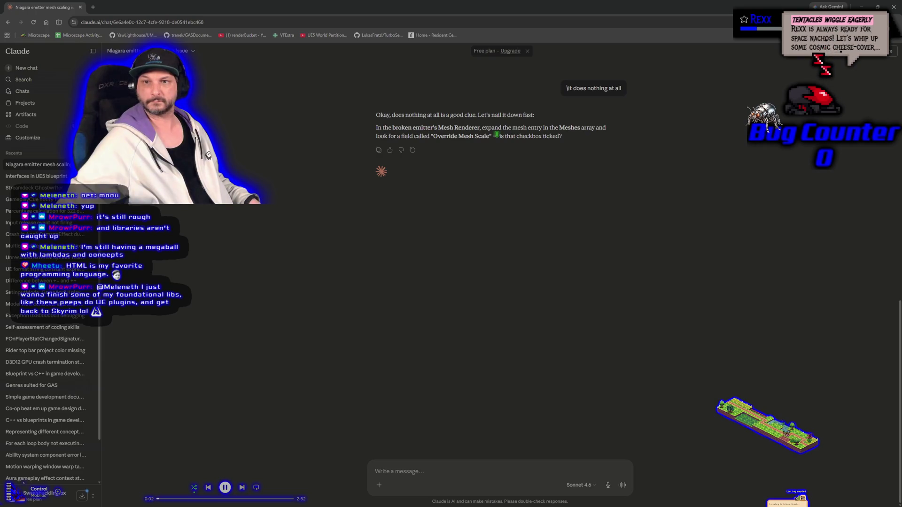
key(alt+Tab)
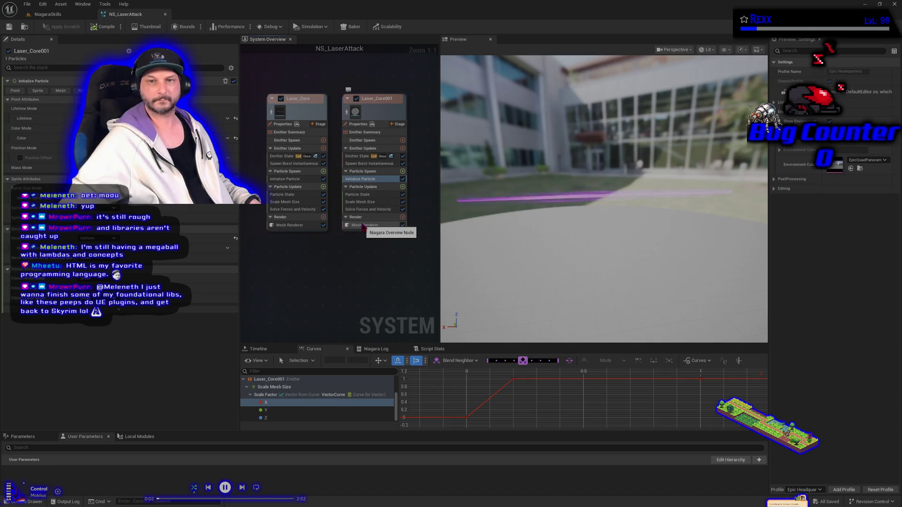
- Select Laser_Core001 and show its Mesh Renderer properties in Details
click(386, 112)
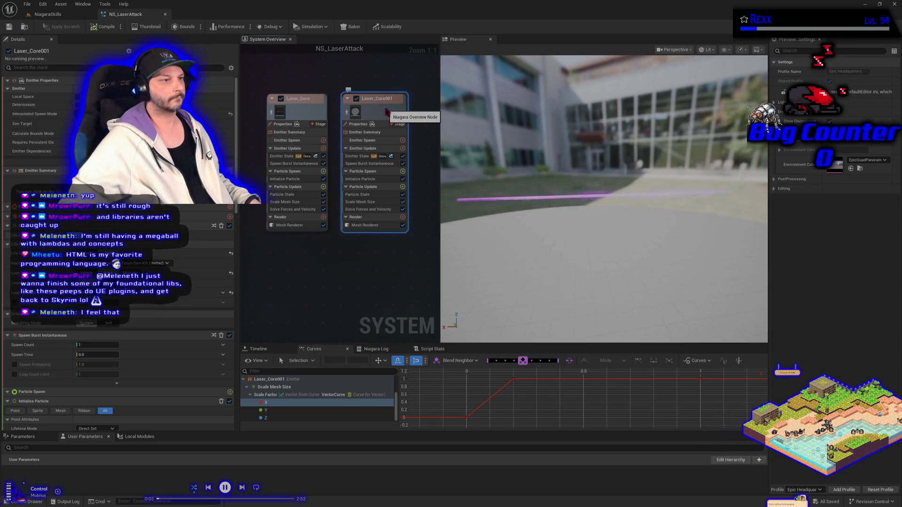
click(357, 226)
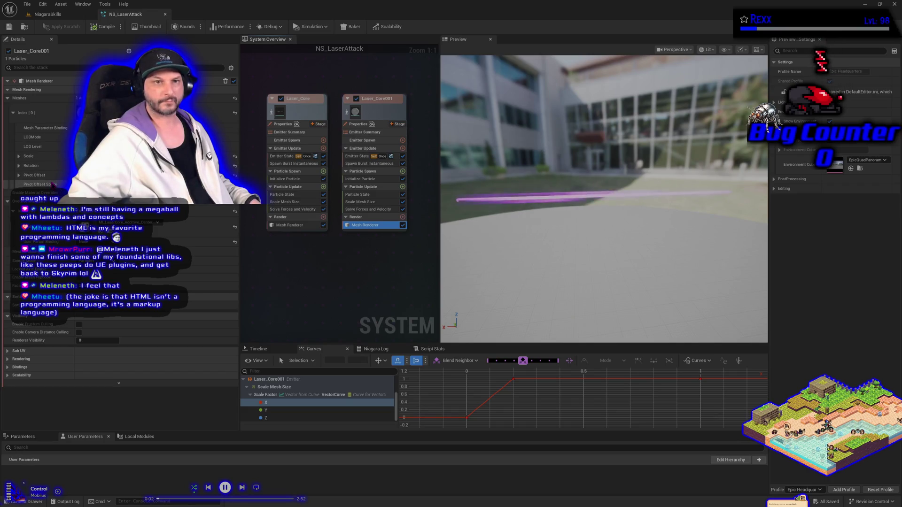
click(294, 225)
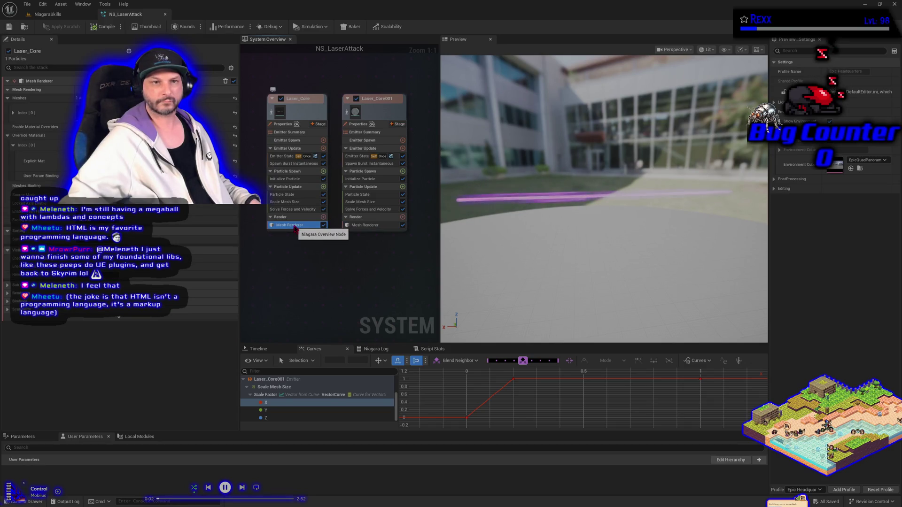
click(7, 136)
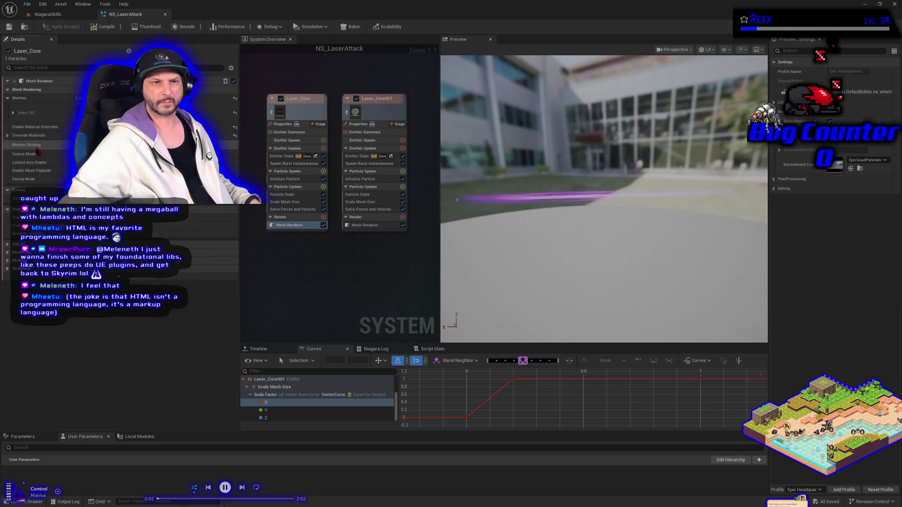
click(351, 228)
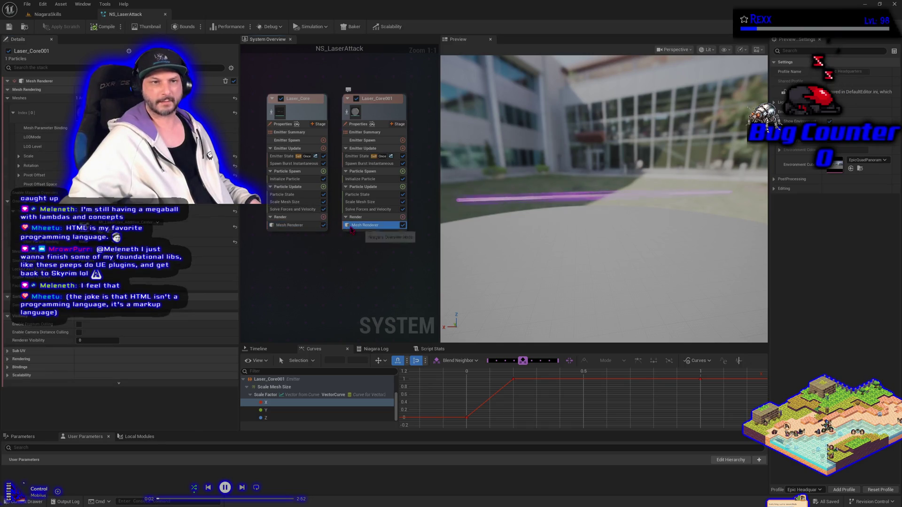
click(13, 113)
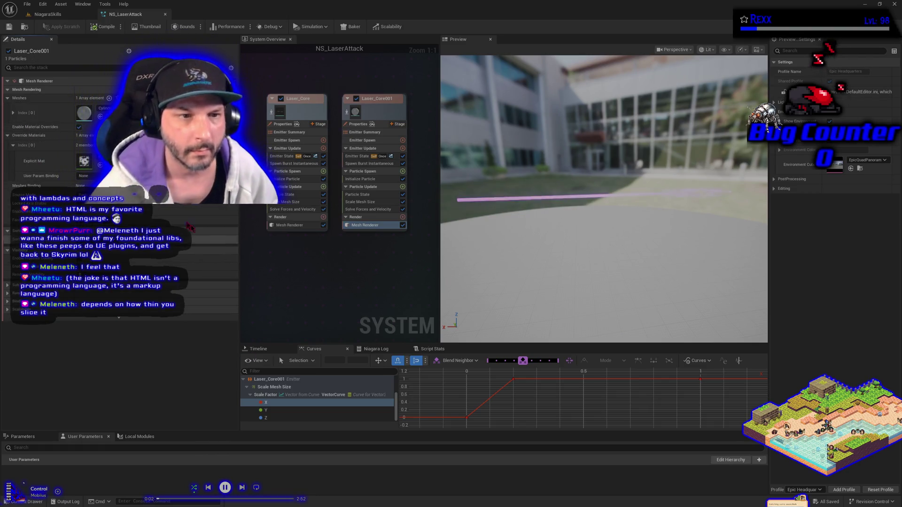
click(13, 145)
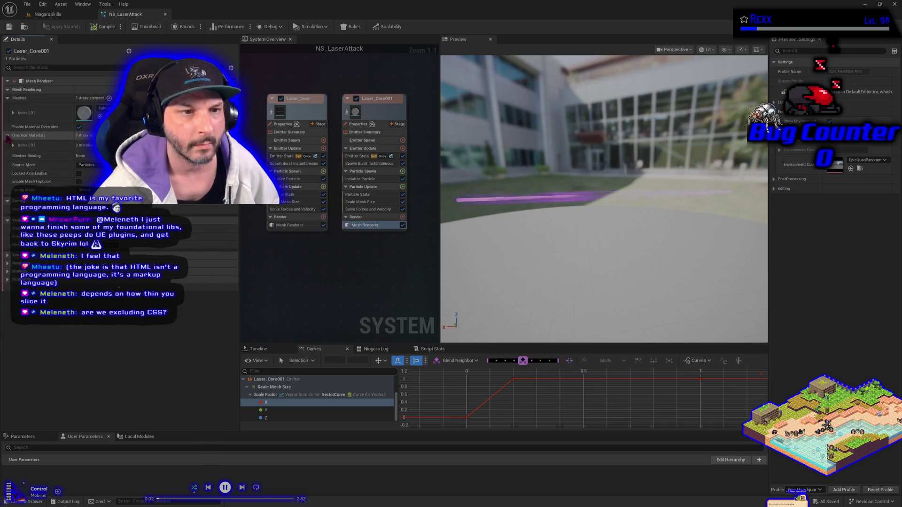
click(7, 135)
click(291, 225)
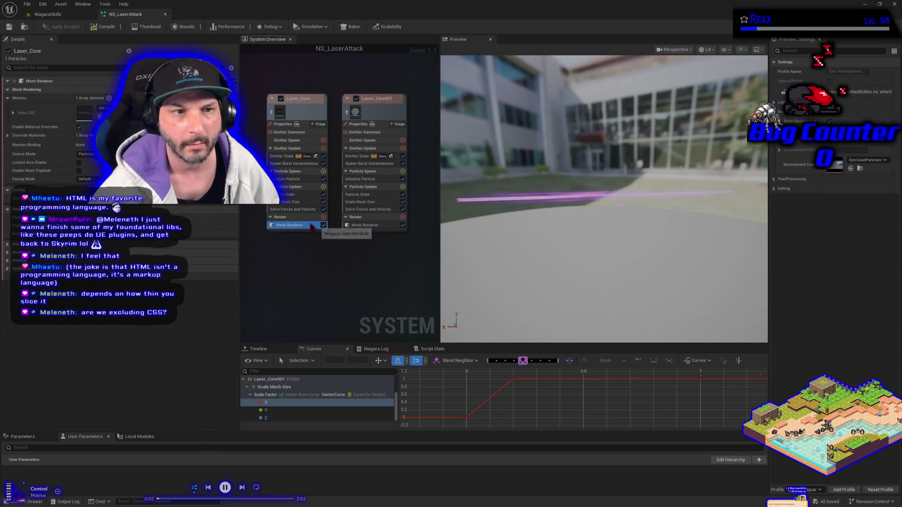
click(362, 226)
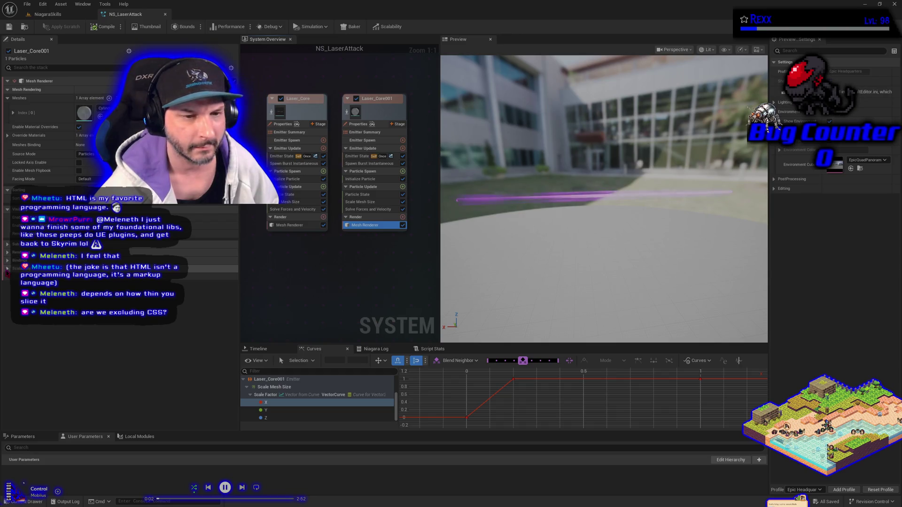
click(7, 269)
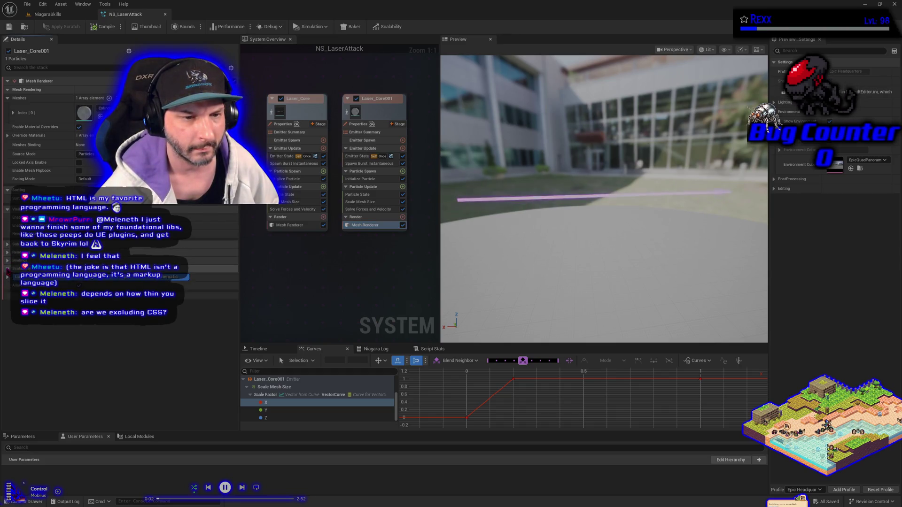
click(8, 260)
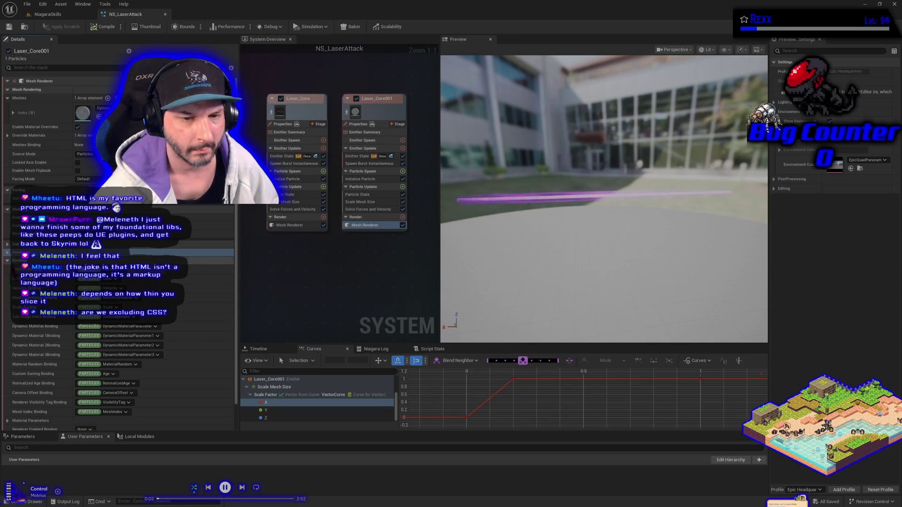
- Expand Meshes > Index [0] to reveal the first mesh's LOD, scale, rotation and pivot settings
scroll(19, 303, down, 2)
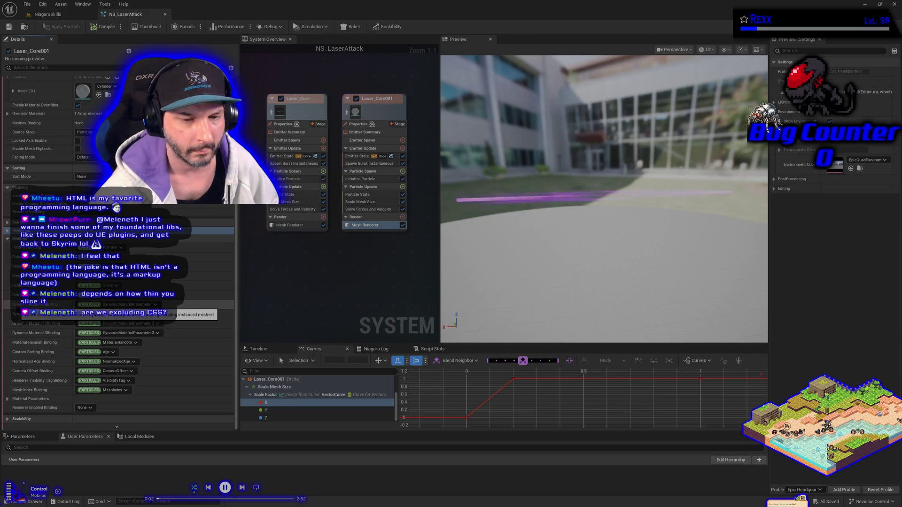
scroll(9, 260, up, 2)
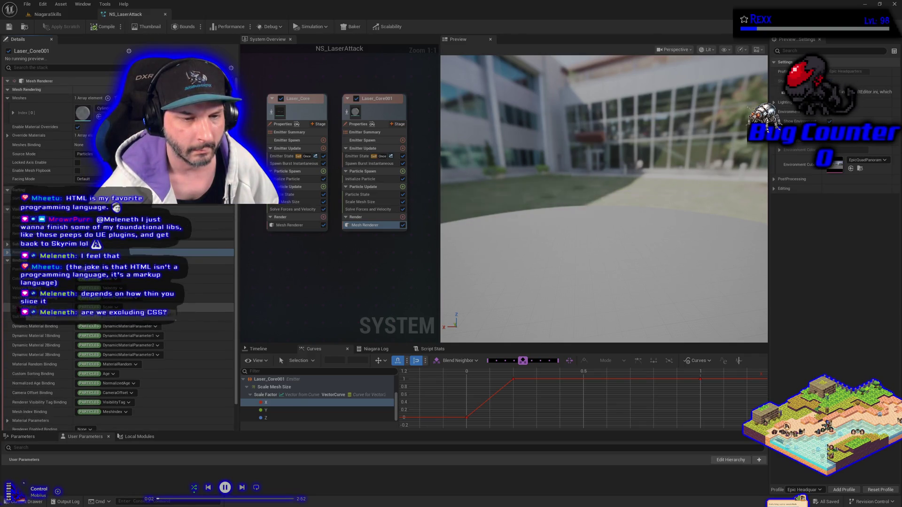
click(7, 260)
click(7, 253)
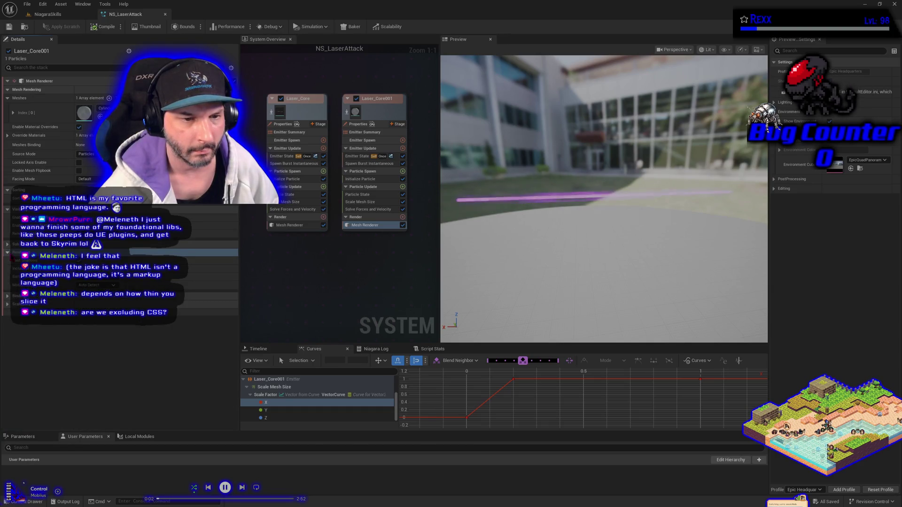
click(8, 253)
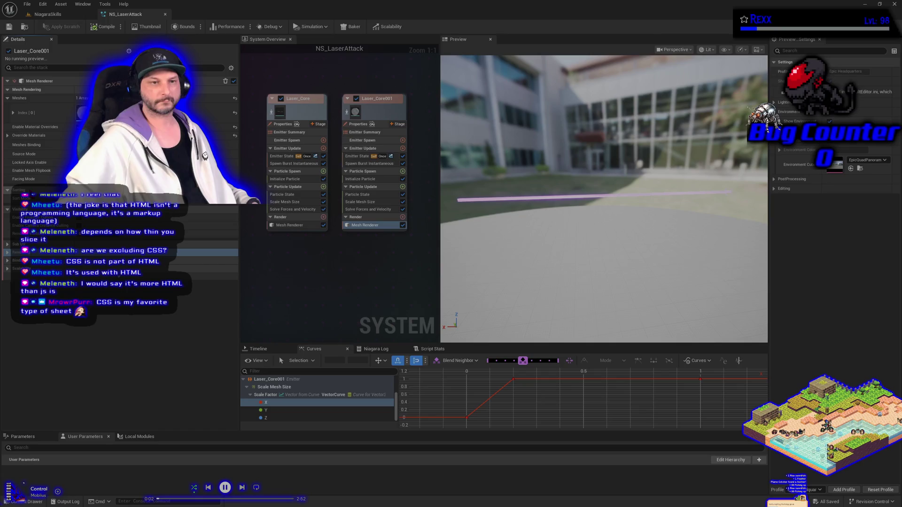
click(8, 99)
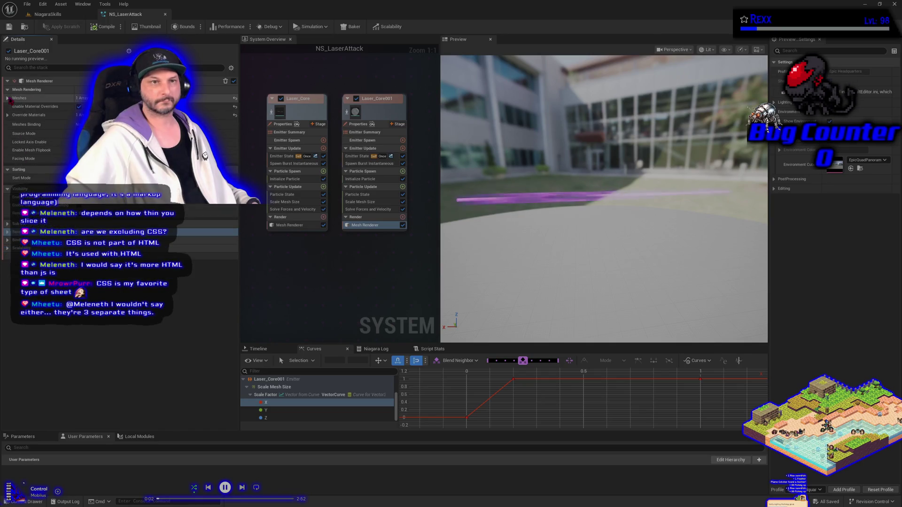
click(7, 99)
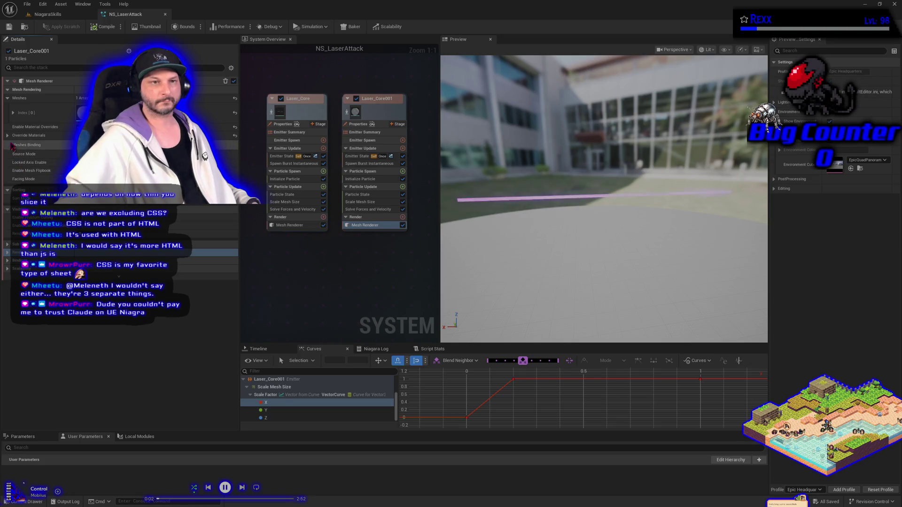
click(13, 113)
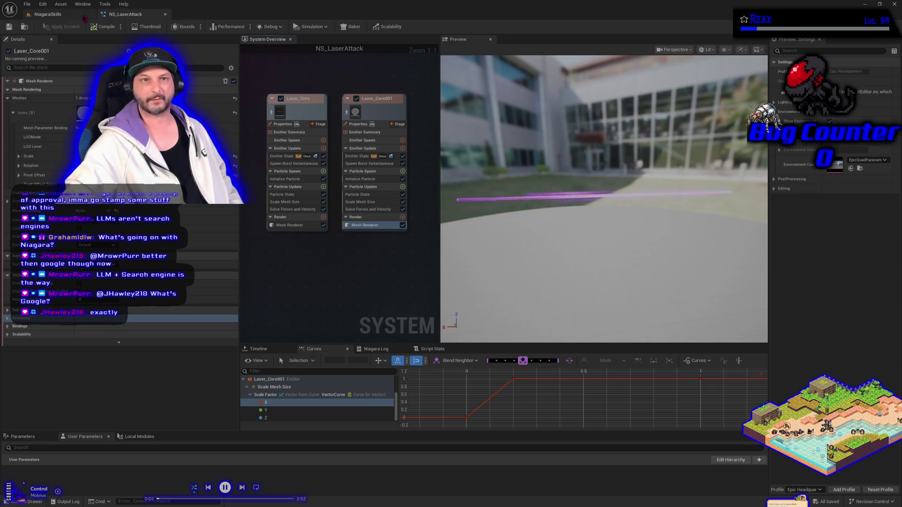
- Move close to the Laser Attack display, fire Spawn VFX on BP_DefaultVFXSpawner5, and return to NS_LaserAttack
click(47, 14)
click(6, 110)
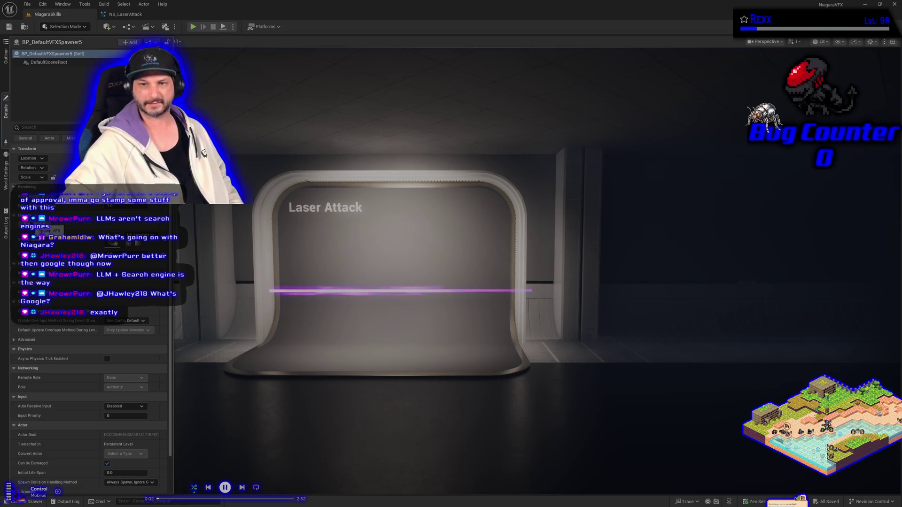
scroll(214, 359, up, 3)
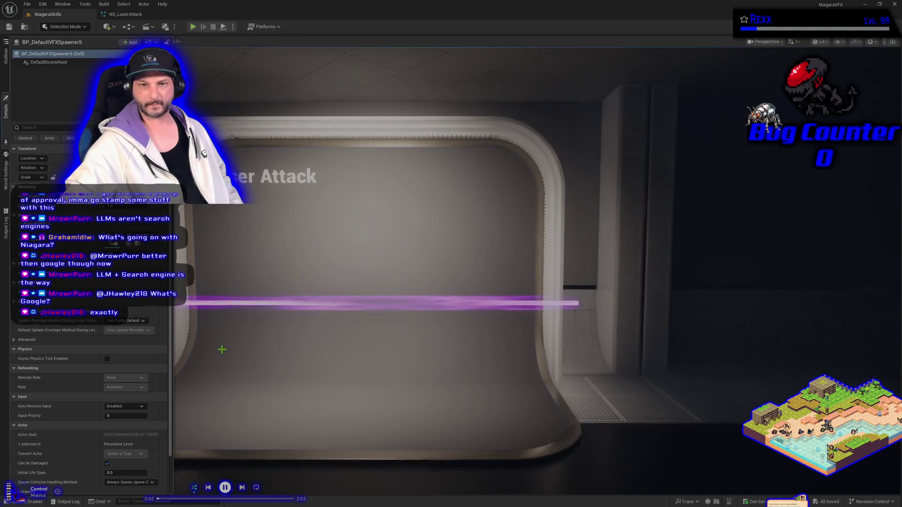
click(292, 367)
scroll(347, 359, up, 4)
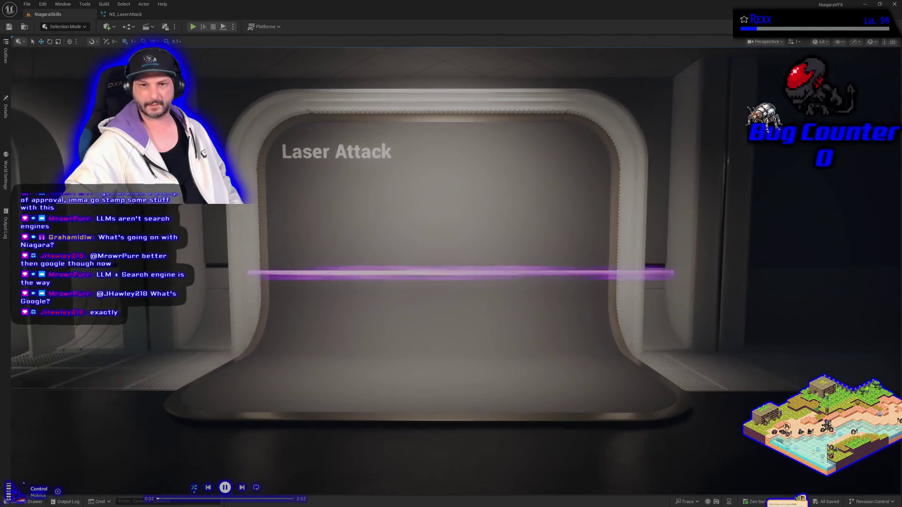
scroll(347, 359, up, 3)
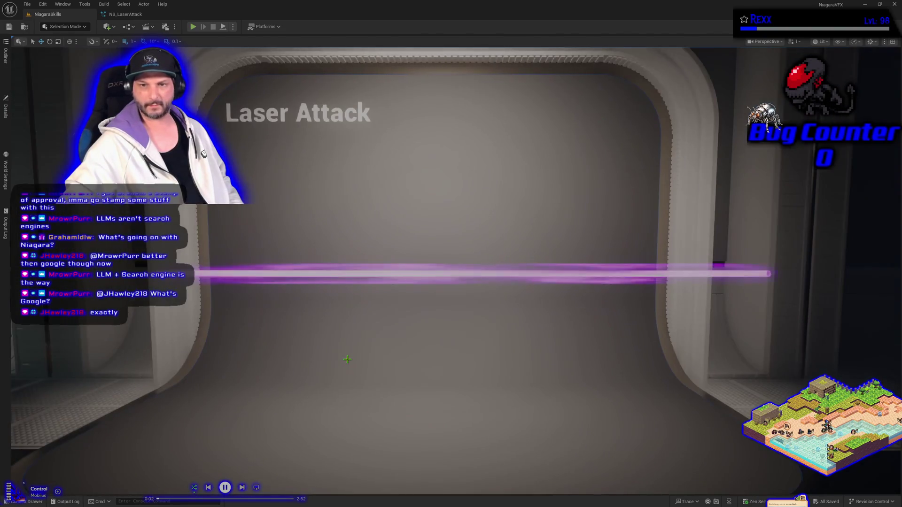
click(6, 108)
click(54, 230)
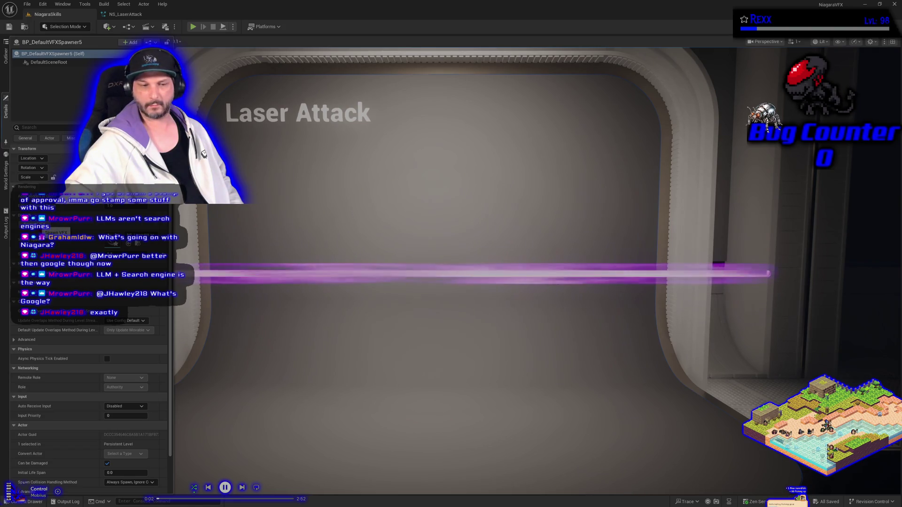
click(123, 14)
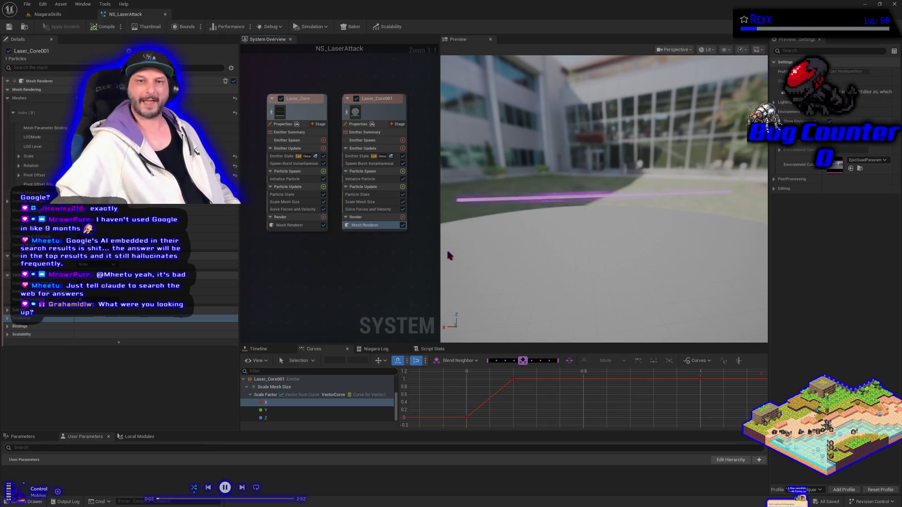
- Check both Mesh Renderers and Laser_Core001's Scale Mesh Size curve, then view it in the level
click(307, 226)
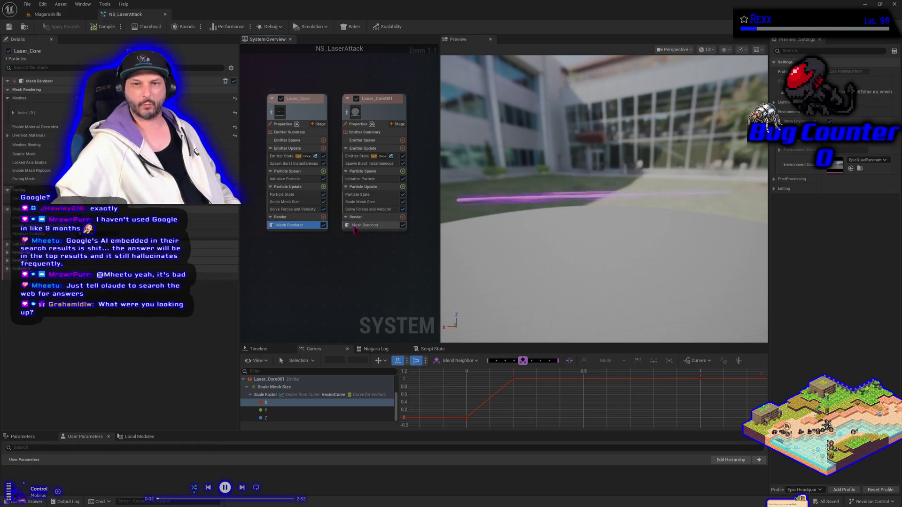
click(353, 226)
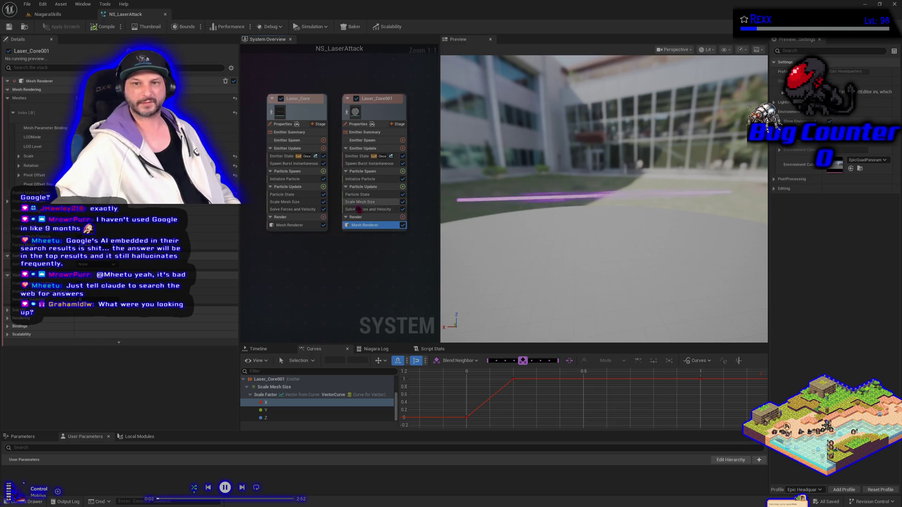
click(359, 202)
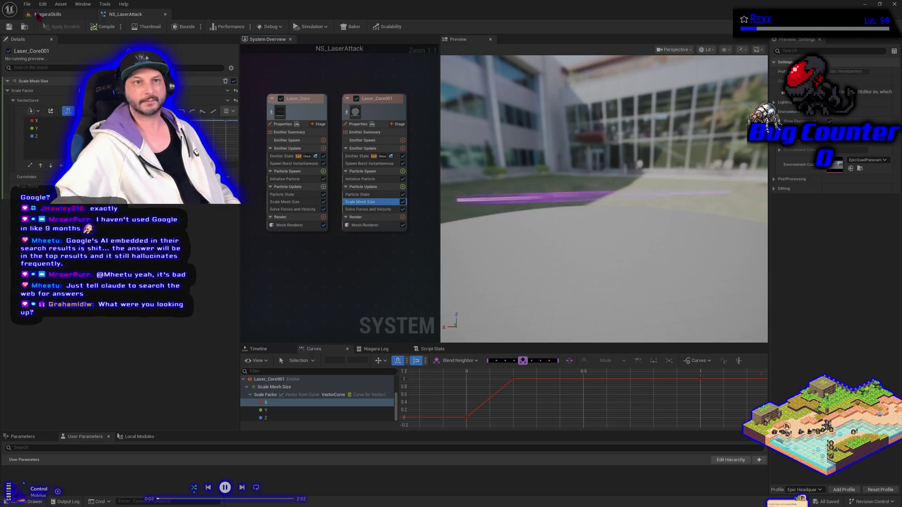
click(47, 14)
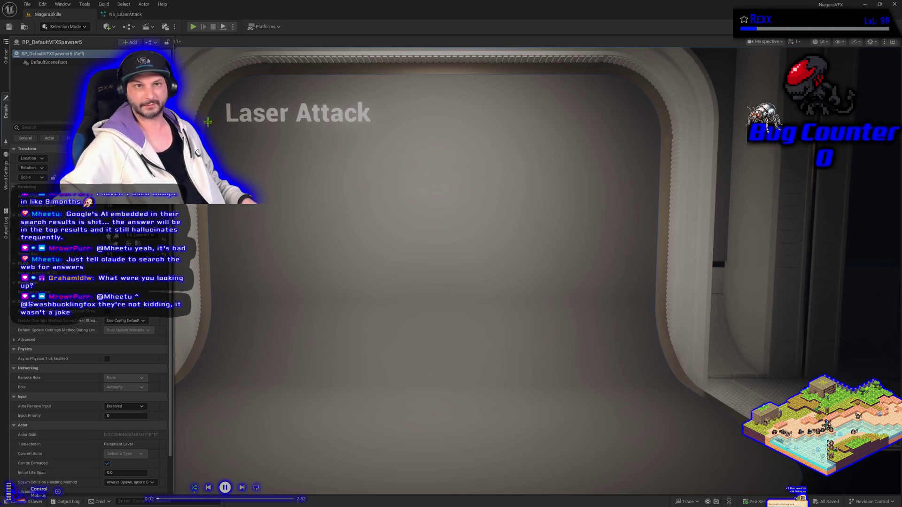
click(125, 14)
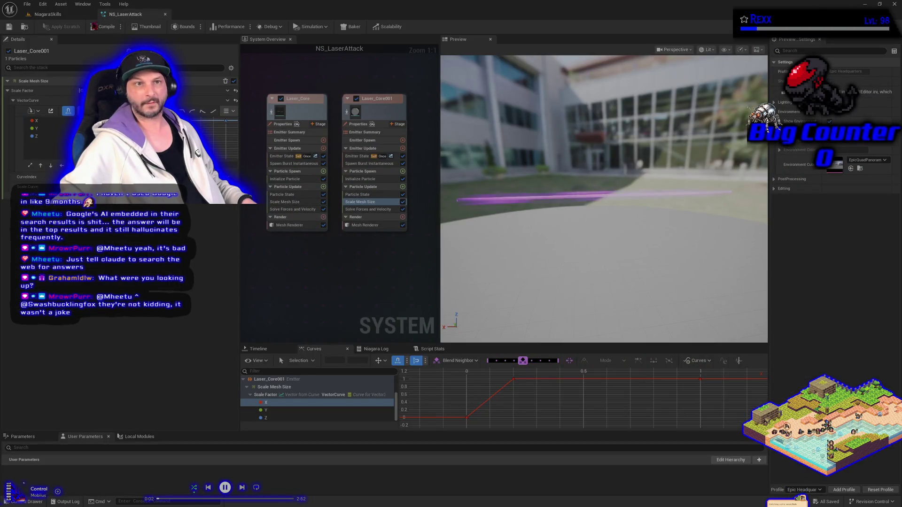
- Back in the Laser Attack level, inspect the demo room actor's details and actions menu
click(47, 14)
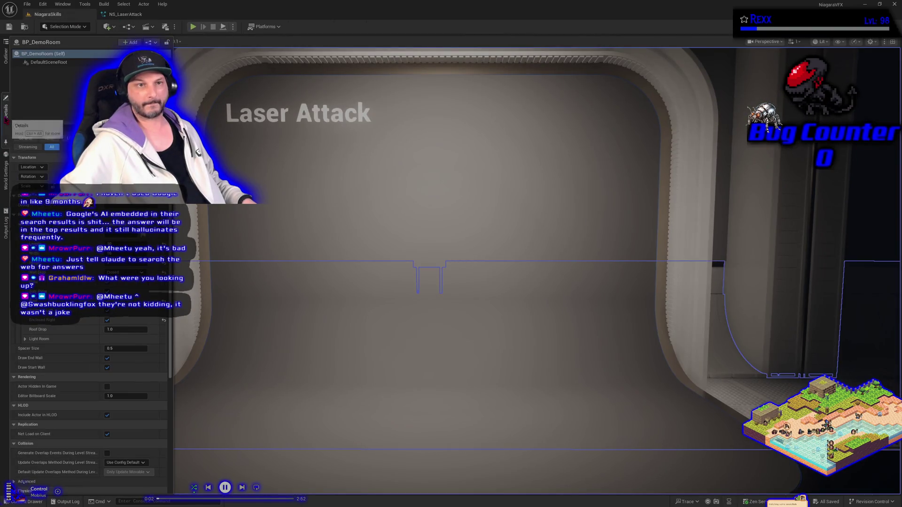
key(Escape)
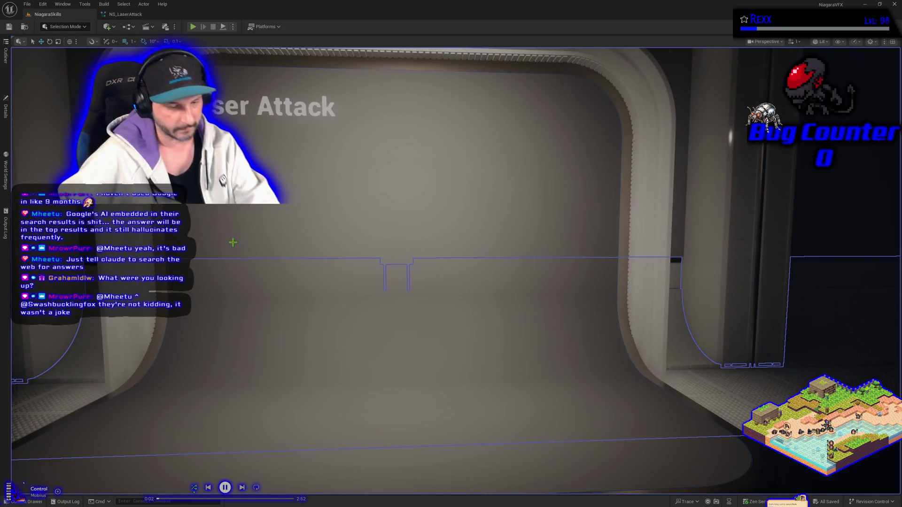
click(6, 113)
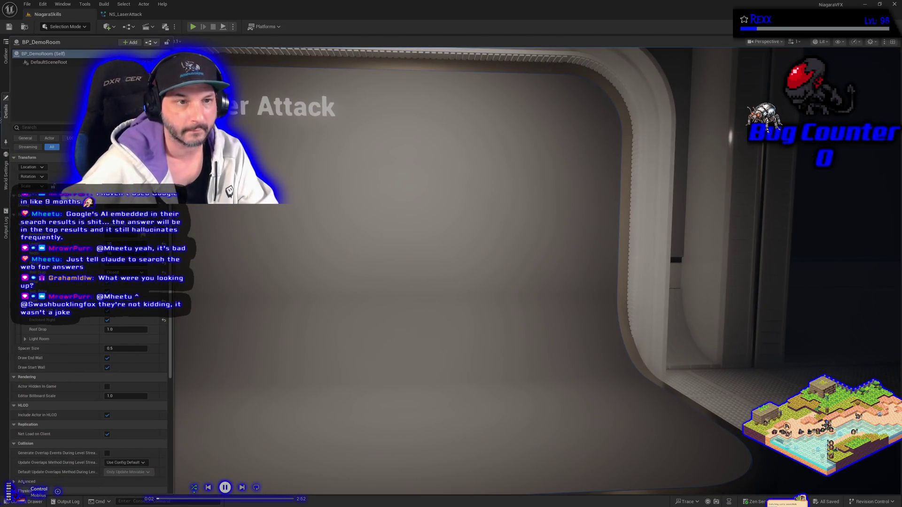
click(308, 323)
right_click(308, 324)
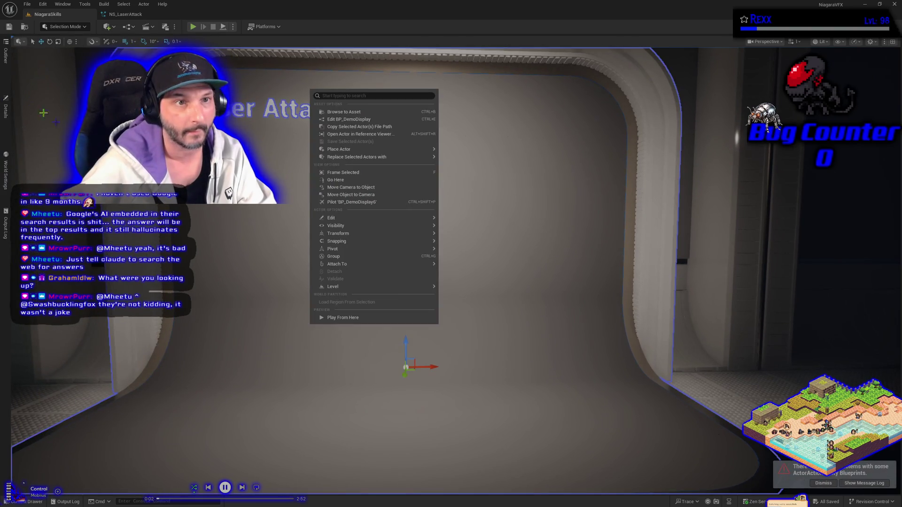
- Select BP_DefaultVFXSpawner5 in the Outliner, review its Details, then return to NS_LaserAttack
click(6, 55)
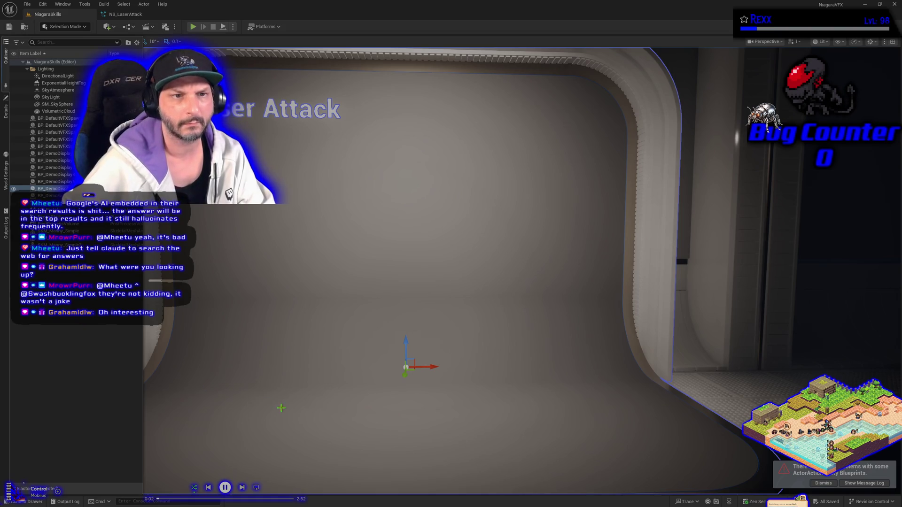
click(52, 146)
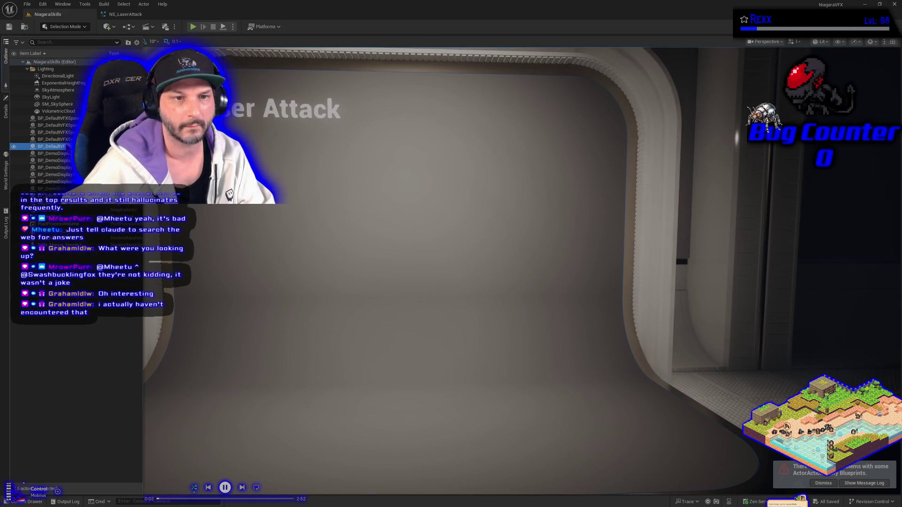
click(6, 108)
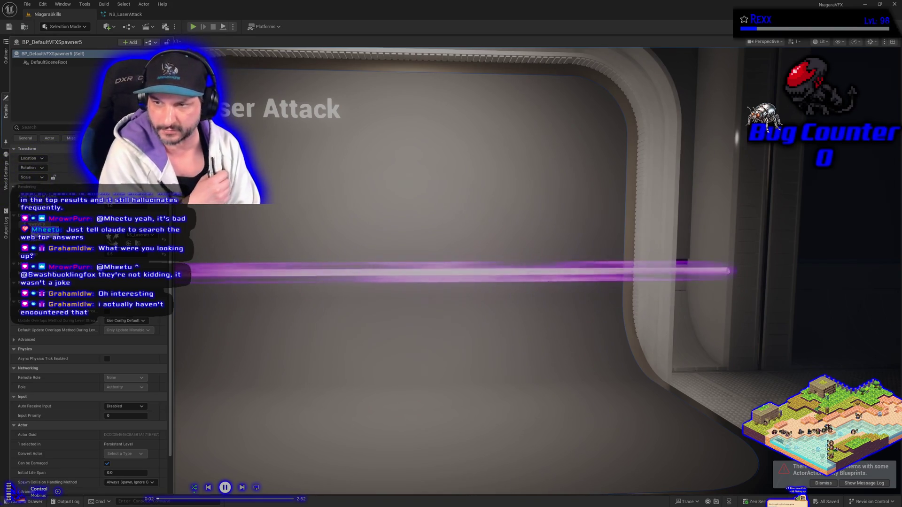
click(127, 14)
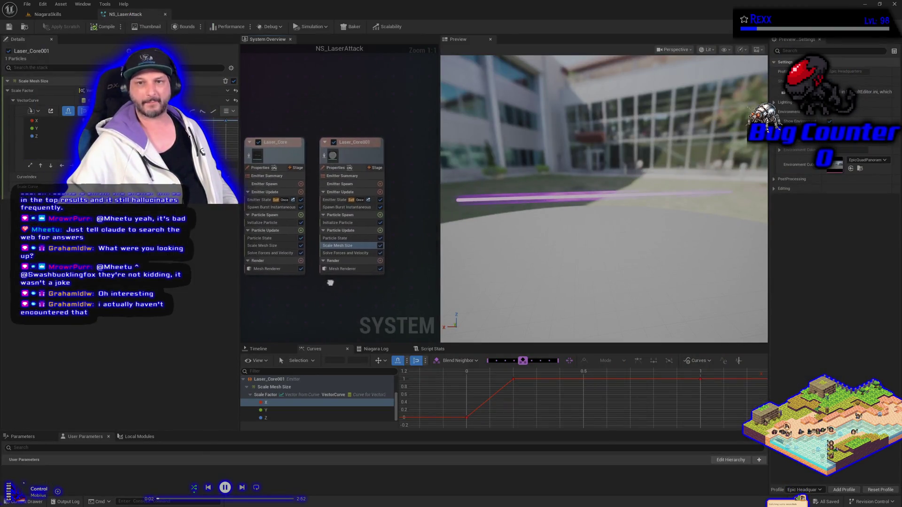
- Compare the Mesh Renderer settings of Laser_Core and Laser_Core001, then switch to Claude in Chrome
click(304, 227)
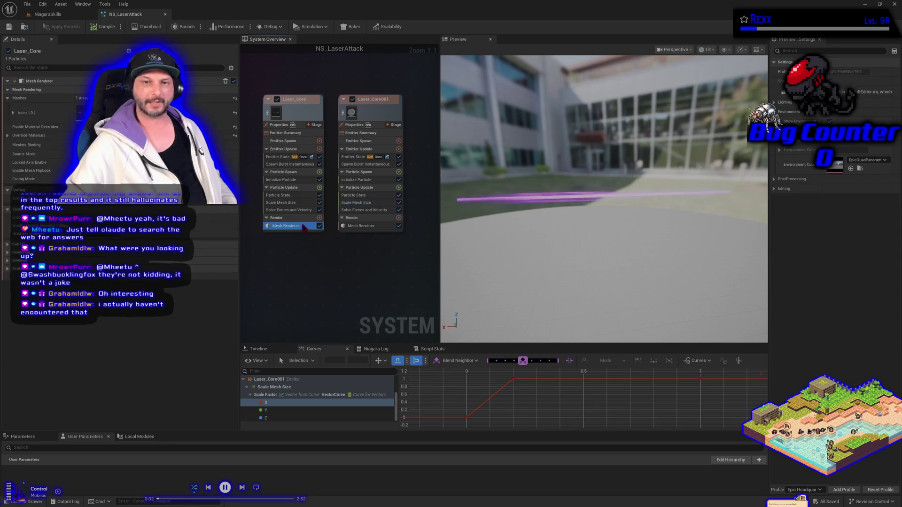
click(361, 226)
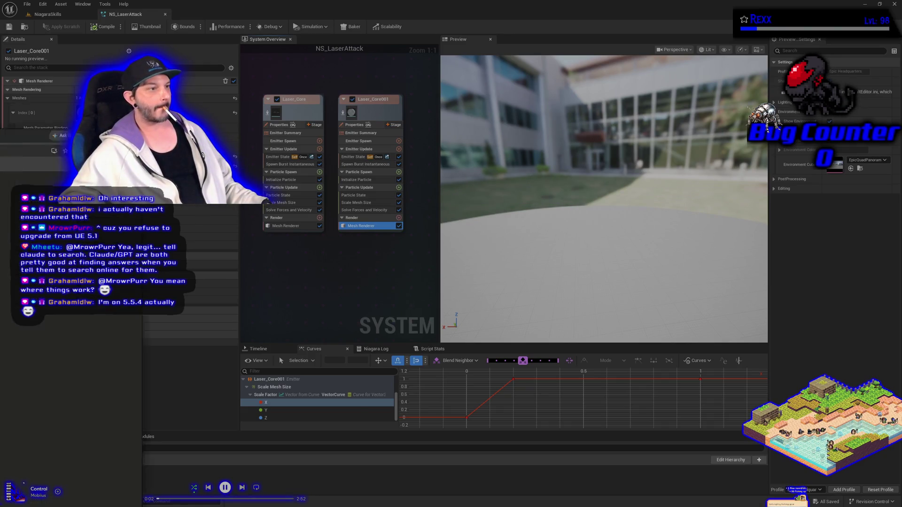
key(alt+Tab)
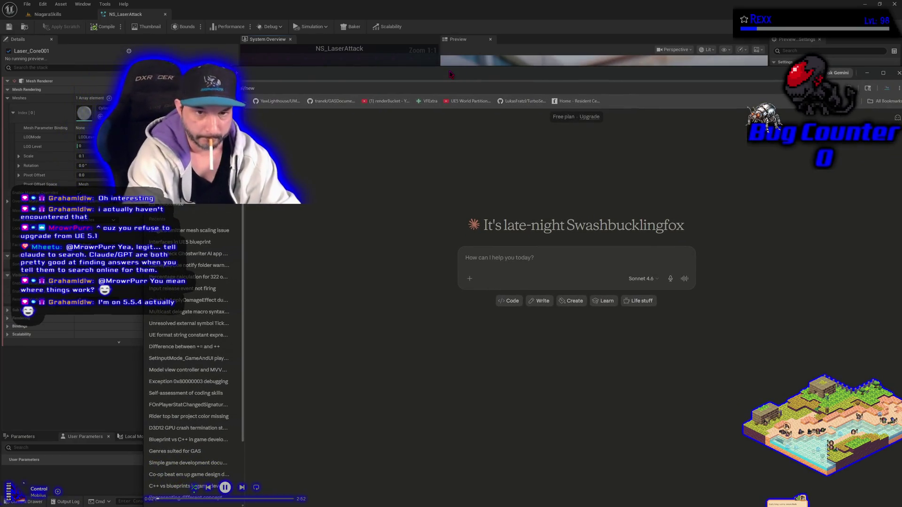
- In the 'Niagara emitter mesh scaling issue' chat, send 'search the web for answers', then return to Unreal
click(192, 230)
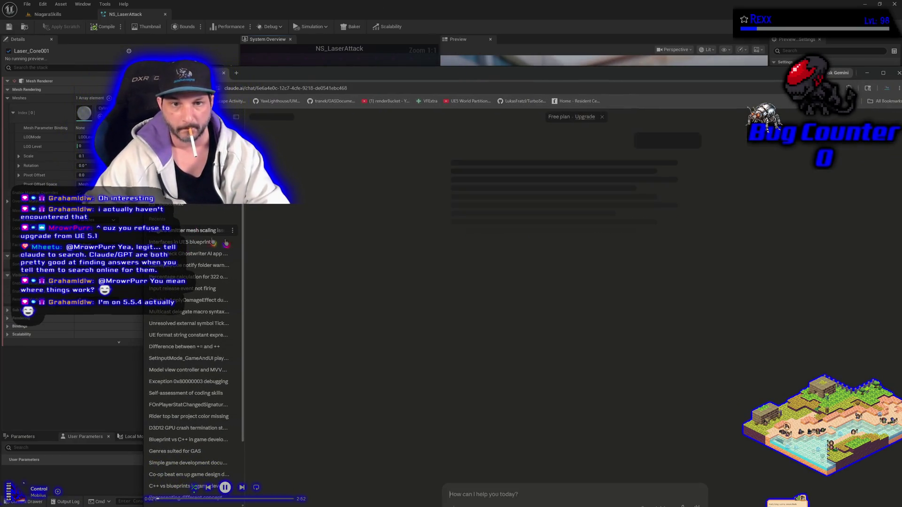
text(s)
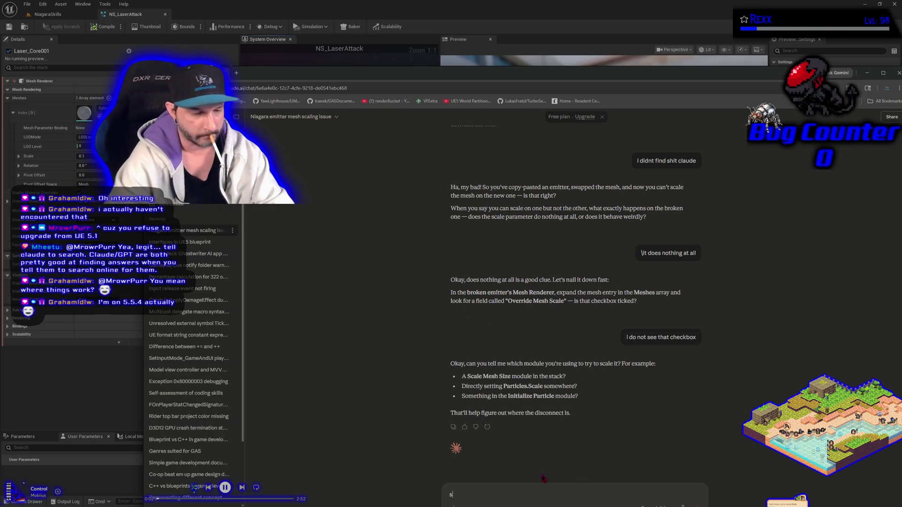
text(earch the web)
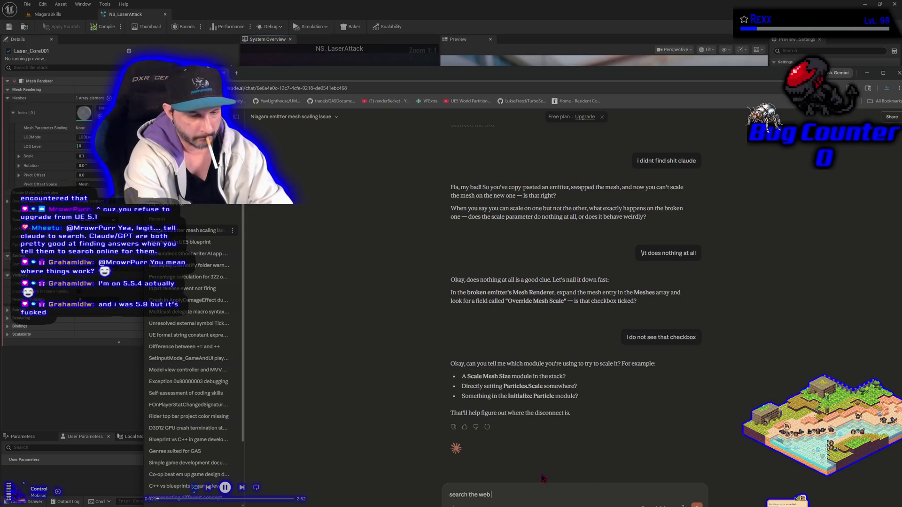
text( for answers)
key(Return)
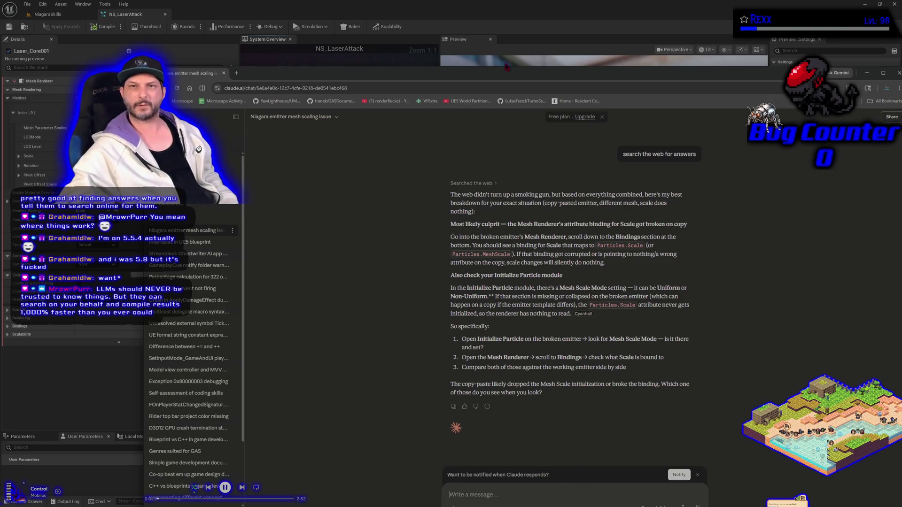
key(alt+Tab)
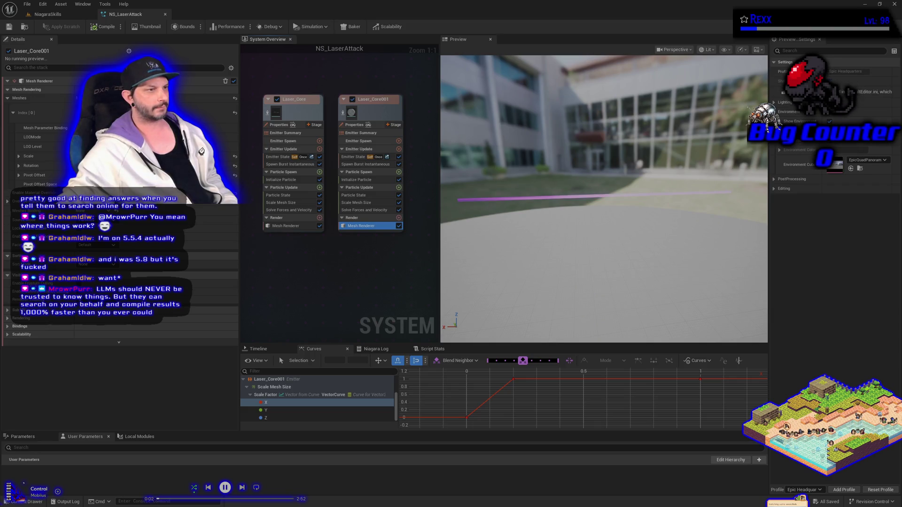
click(364, 210)
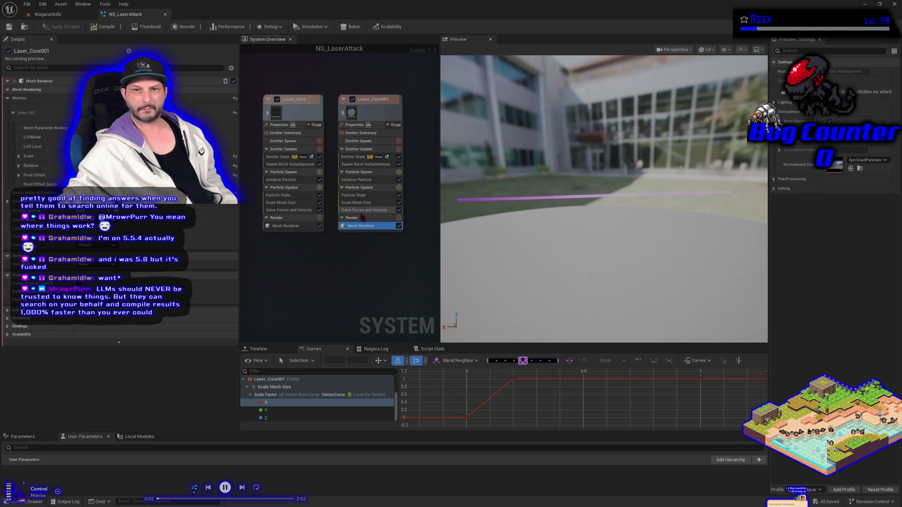
click(363, 226)
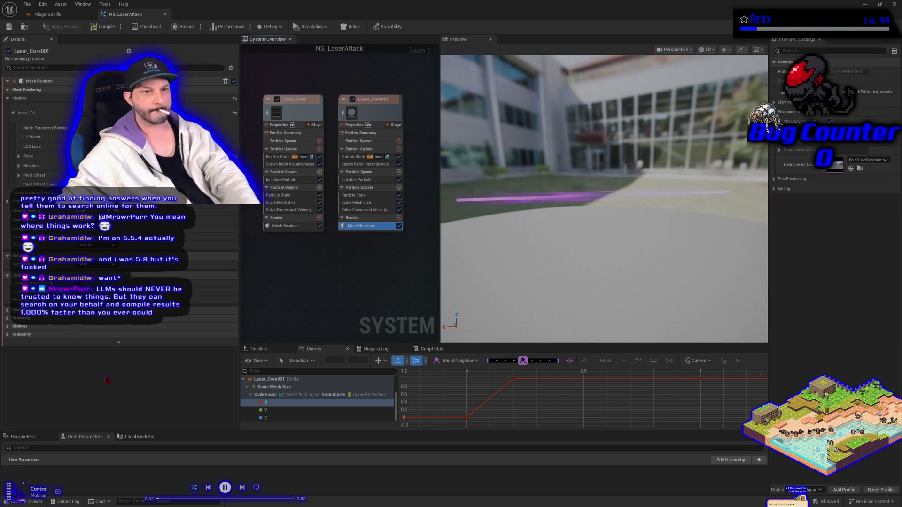
- Expand Laser_Core001's Mesh Renderer Bindings and scroll down to the Scale binding
click(7, 326)
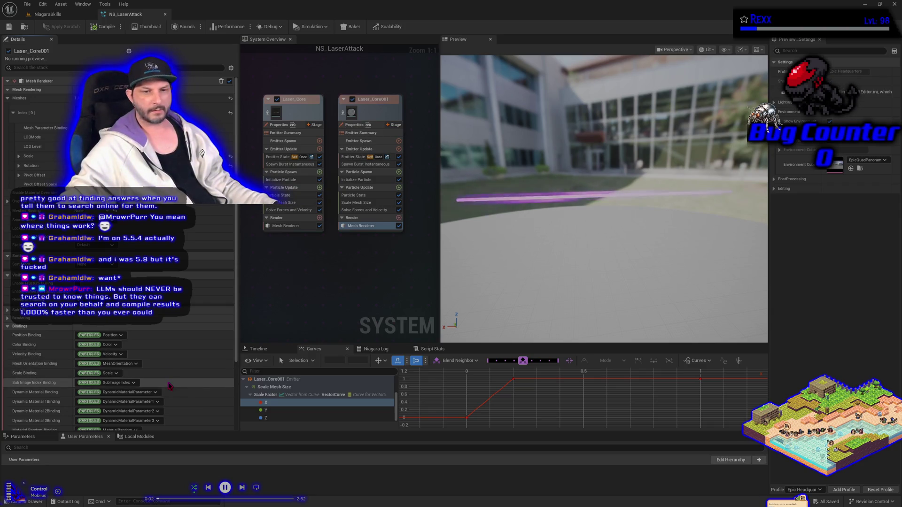
scroll(170, 385, down, 5)
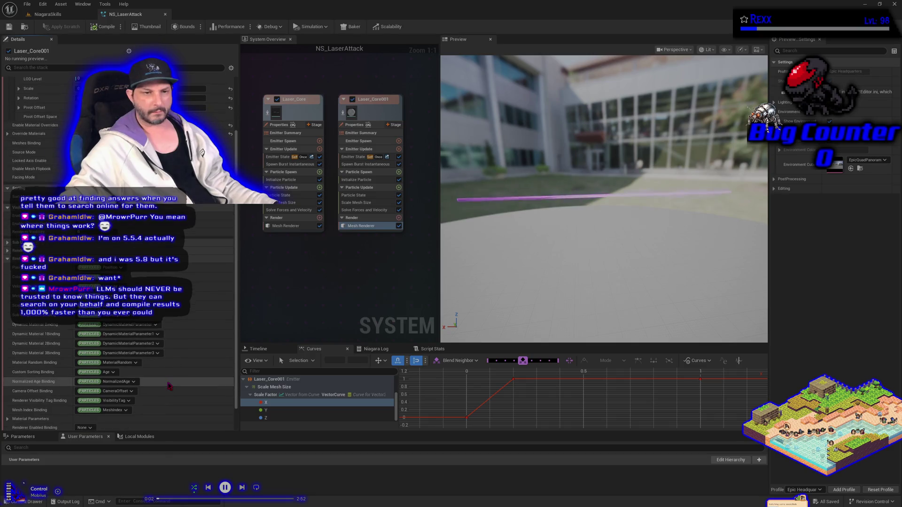
scroll(170, 386, down, 1)
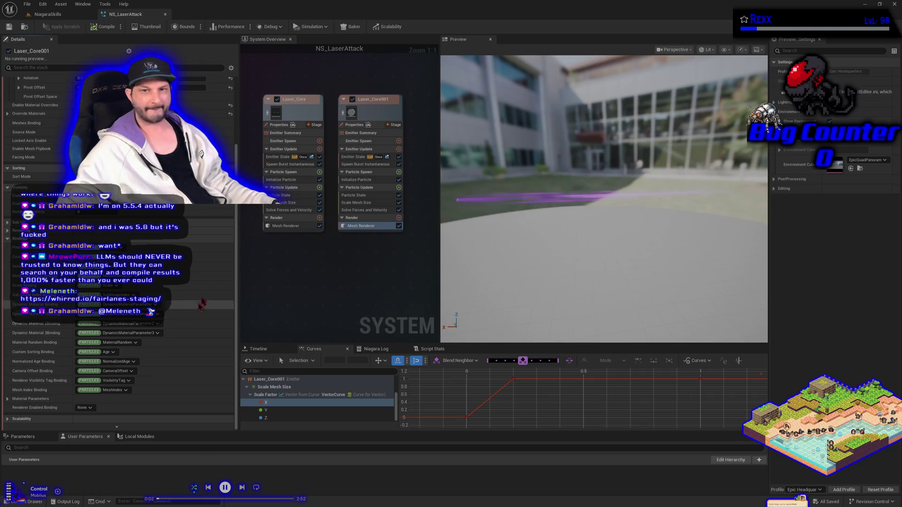
- Change an Initialize Particle option in Laser_Core001 and toggle its Mesh Renderer off and back on
click(364, 180)
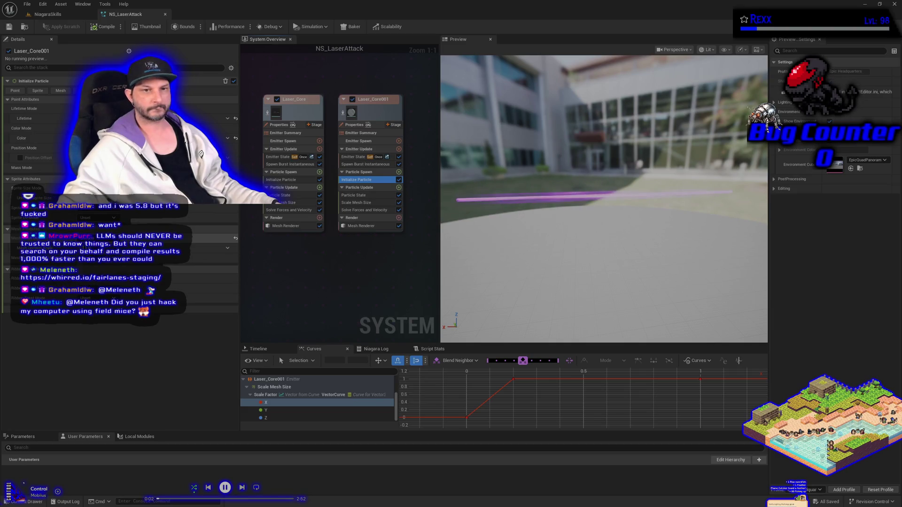
click(98, 254)
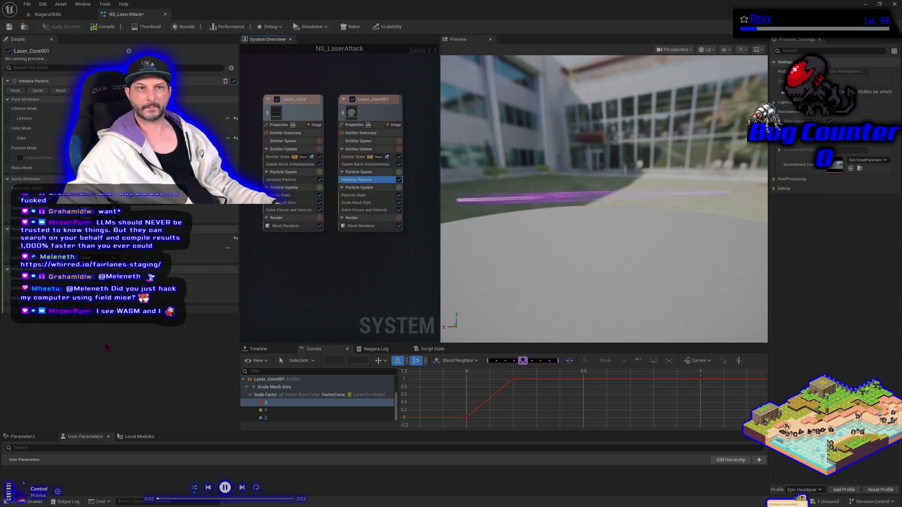
click(400, 227)
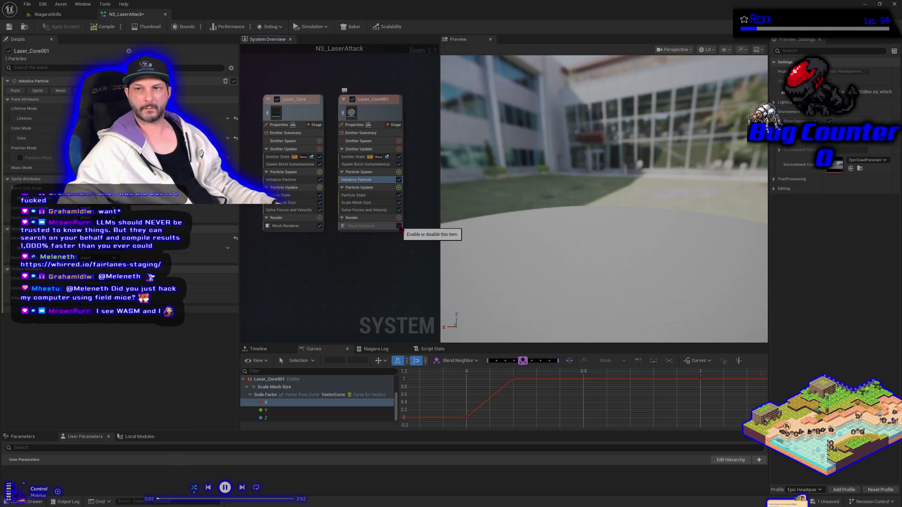
click(400, 227)
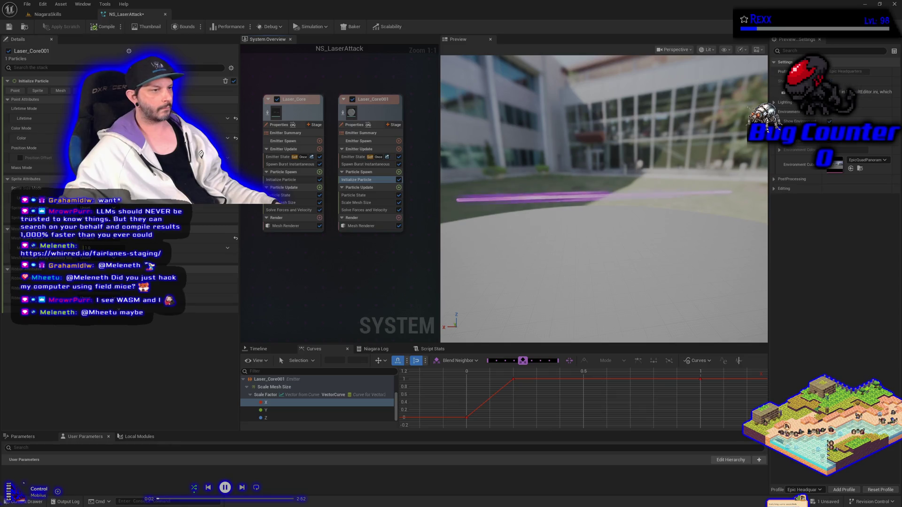
click(364, 226)
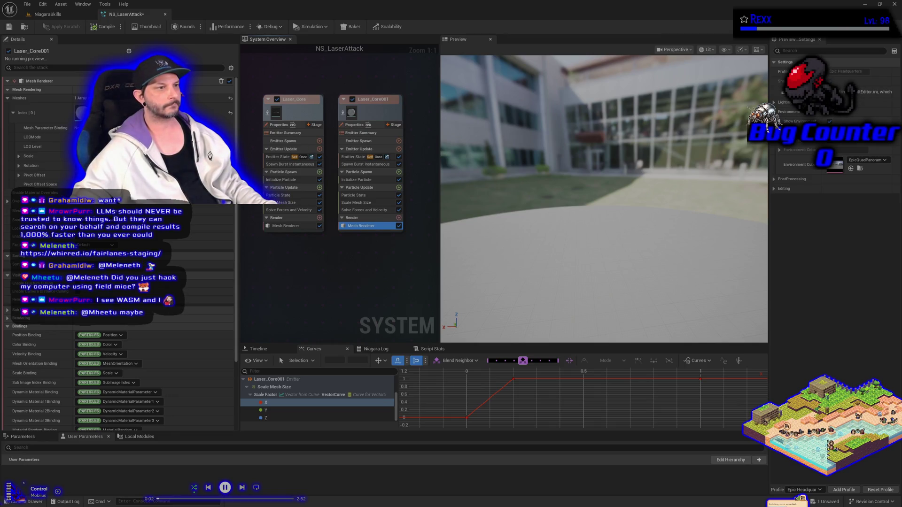
- Compare Initialize Particle between Laser_Core001 and Laser_Core, then open Laser_Core001's Scale Mesh Size
click(365, 182)
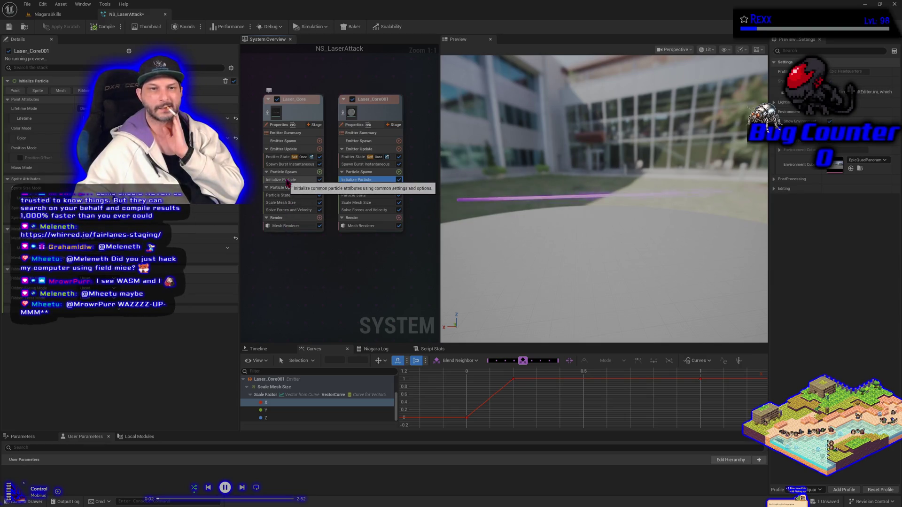
click(287, 181)
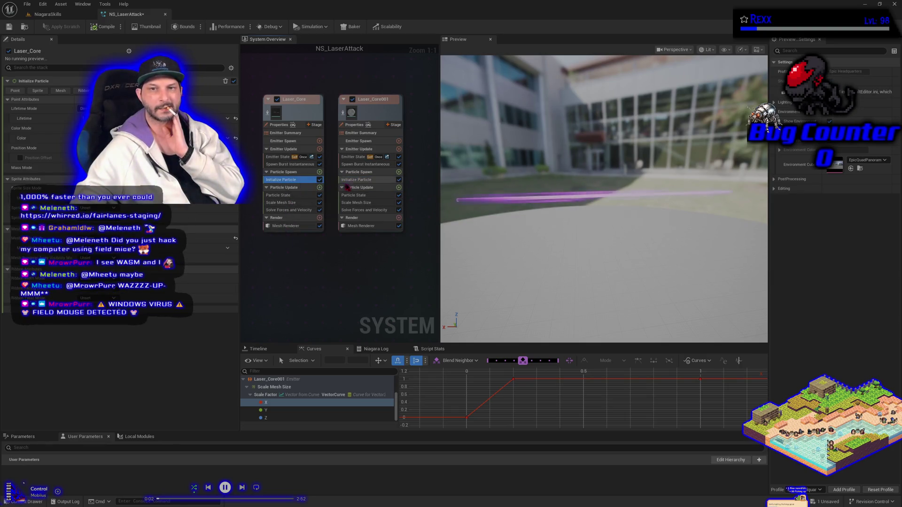
click(350, 180)
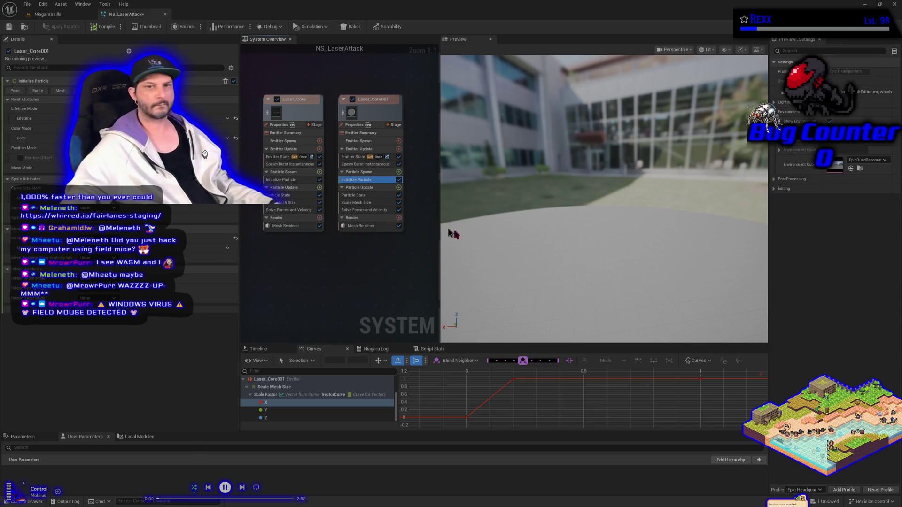
click(357, 202)
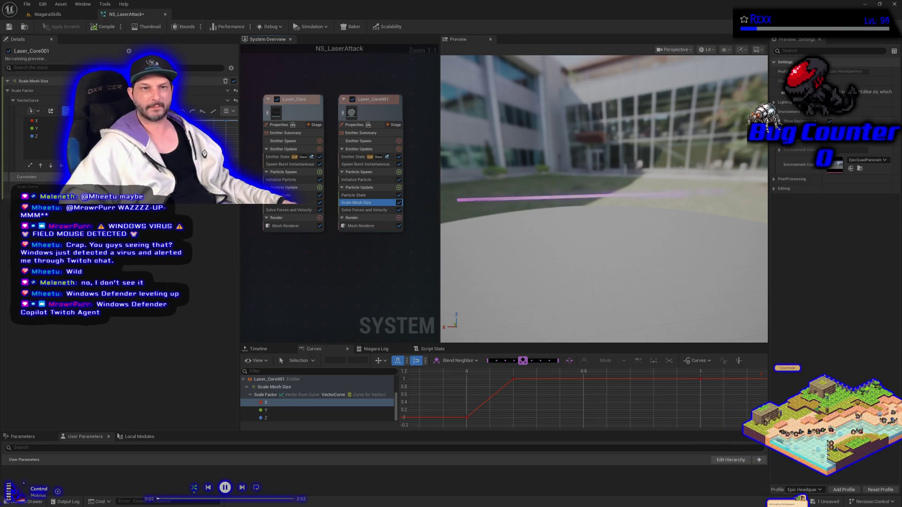
- Compare both emitters' Scale Mesh Size modules, then delete the one in Laser_Core001
click(227, 177)
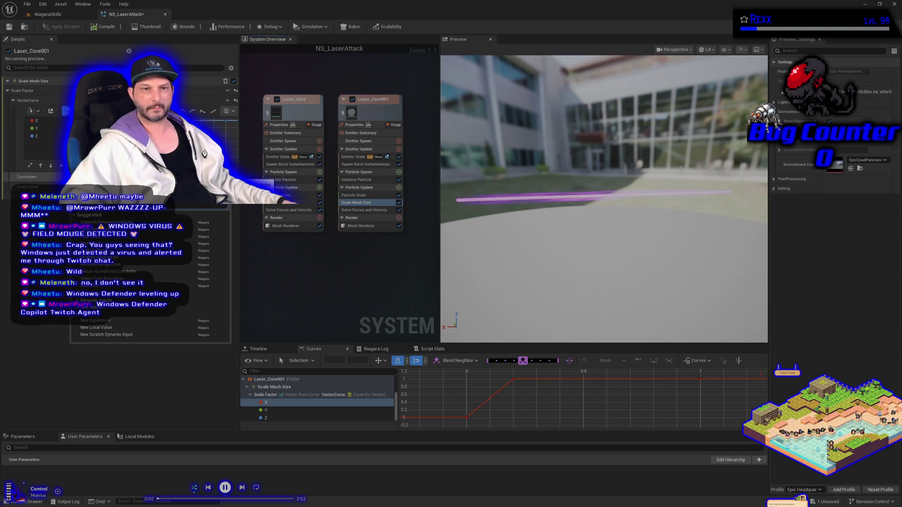
click(282, 205)
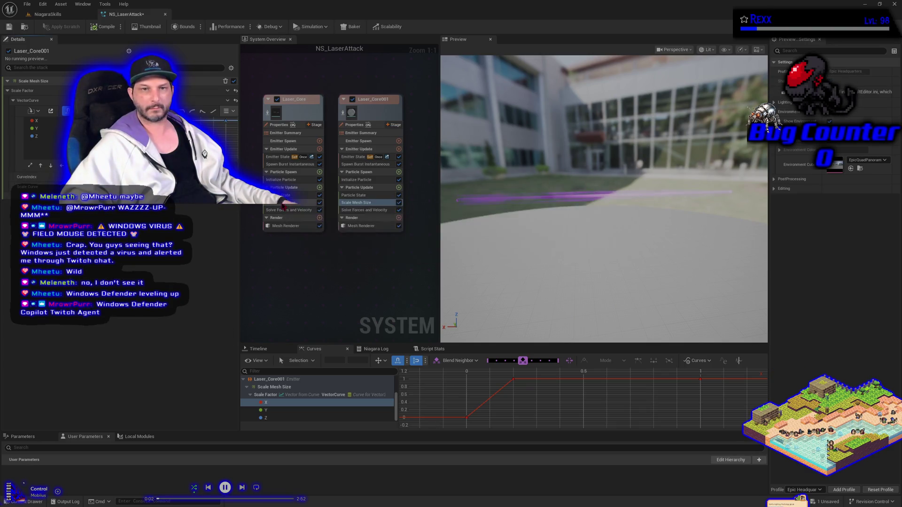
click(365, 205)
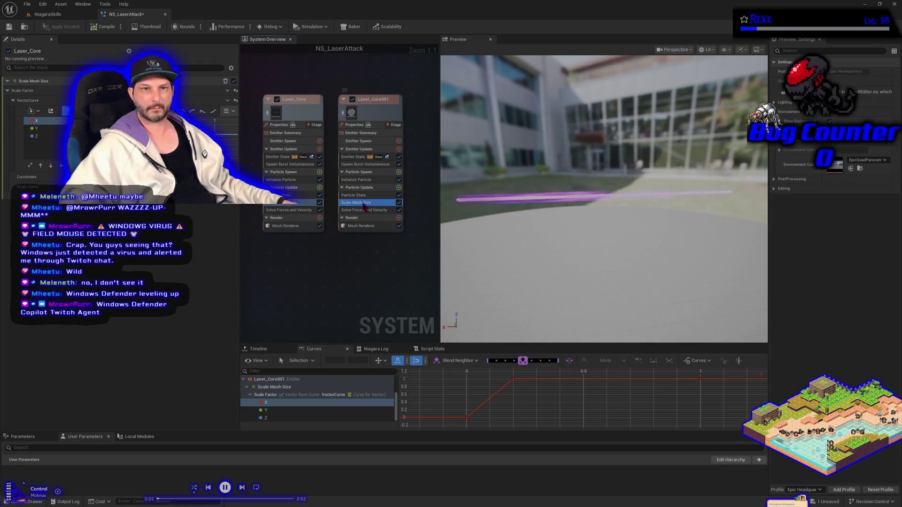
click(288, 205)
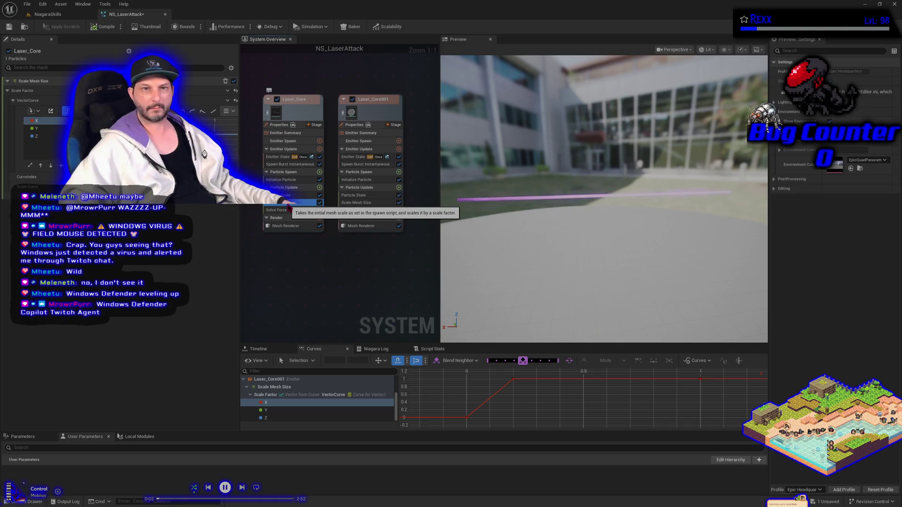
click(355, 202)
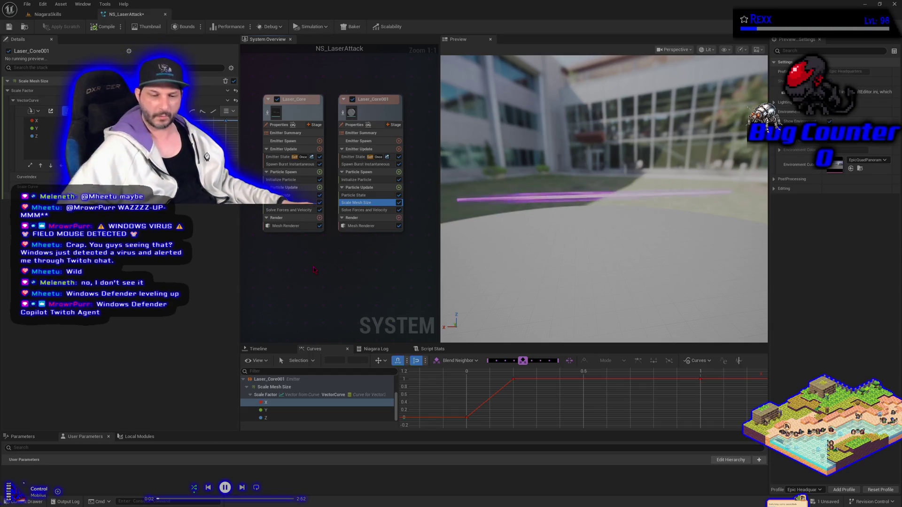
key(Delete)
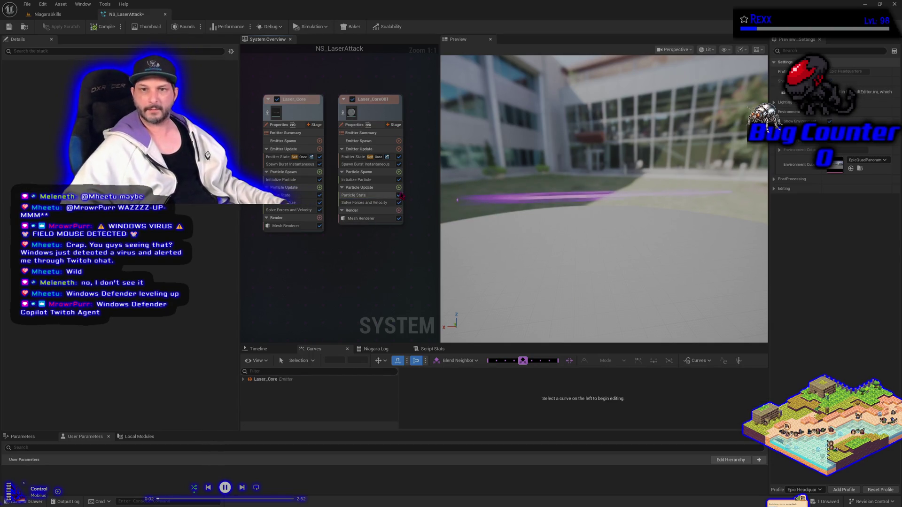
- Add a new Scale Mesh Size to Laser_Core001's Particle Update with Scale Factor set to Vector From Curve
click(399, 188)
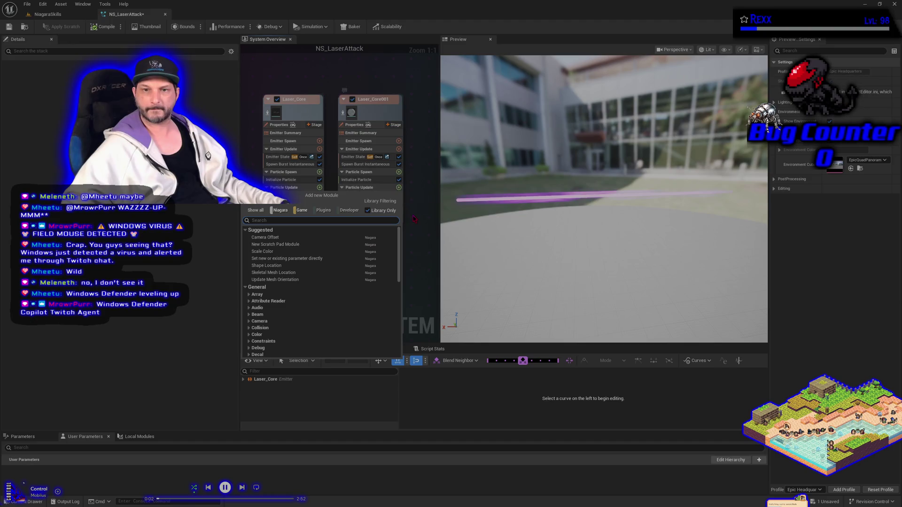
text(scal)
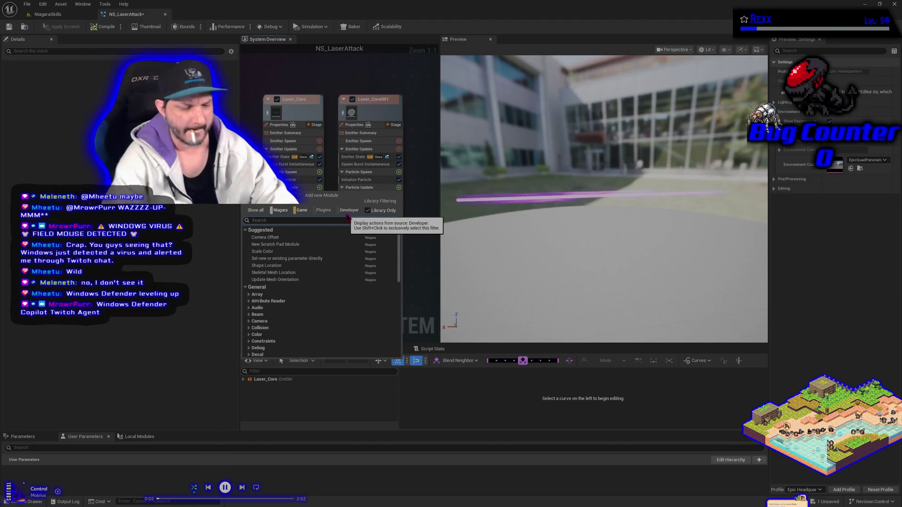
text(e mesh)
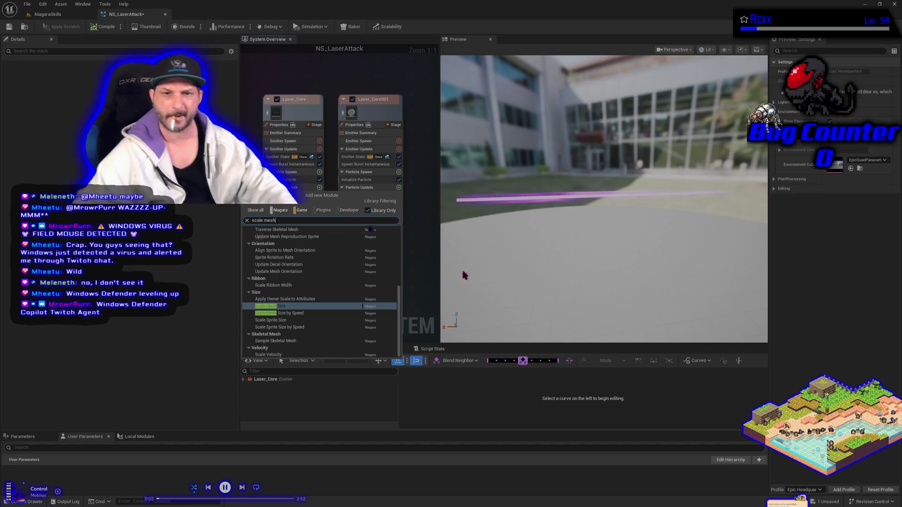
click(272, 308)
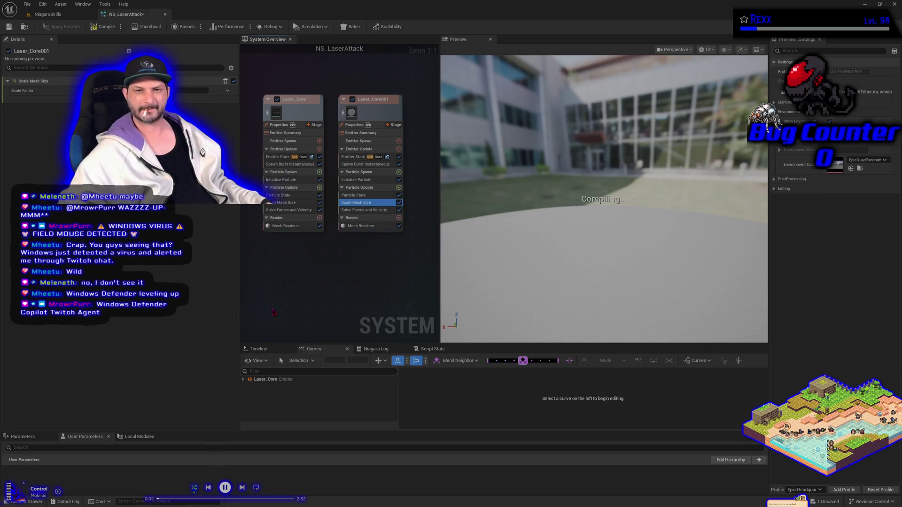
click(319, 187)
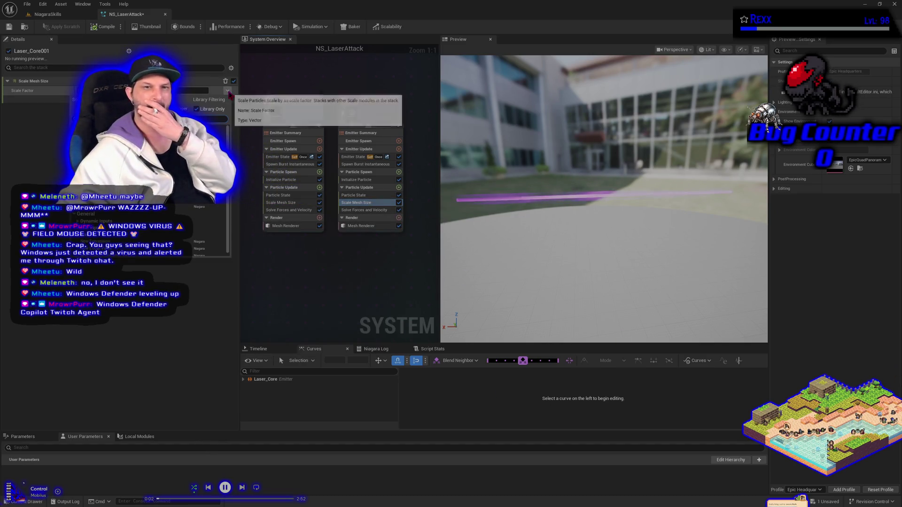
key(Return)
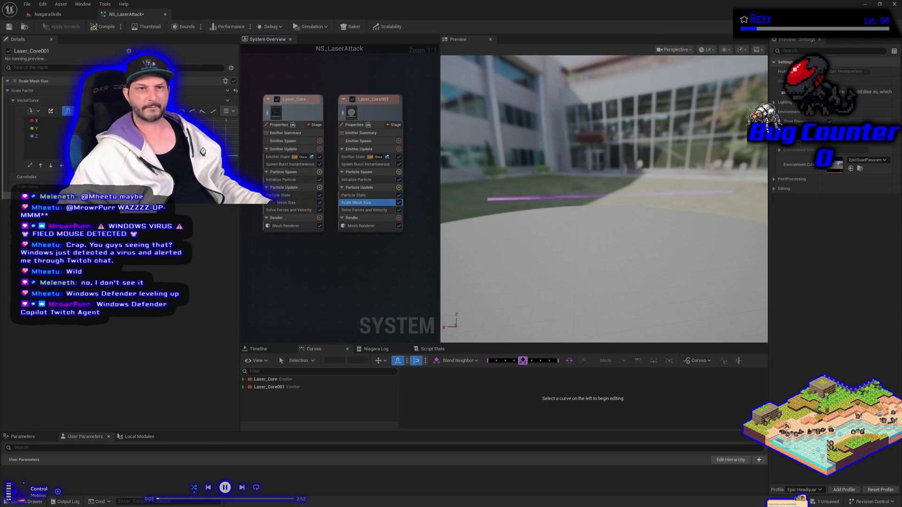
- Set the Z and Y Scale Factor curves' end keys at time 1.0 to value 1
click(352, 391)
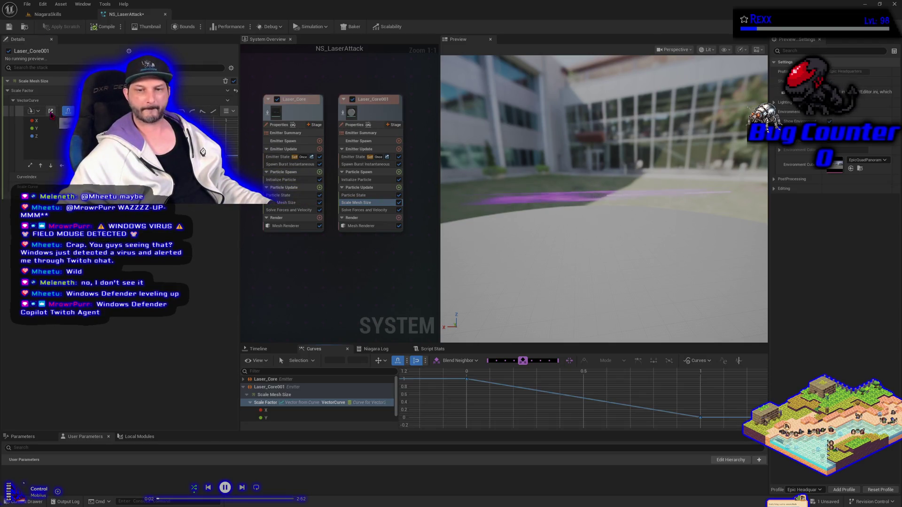
scroll(352, 391, down, 1)
click(282, 418)
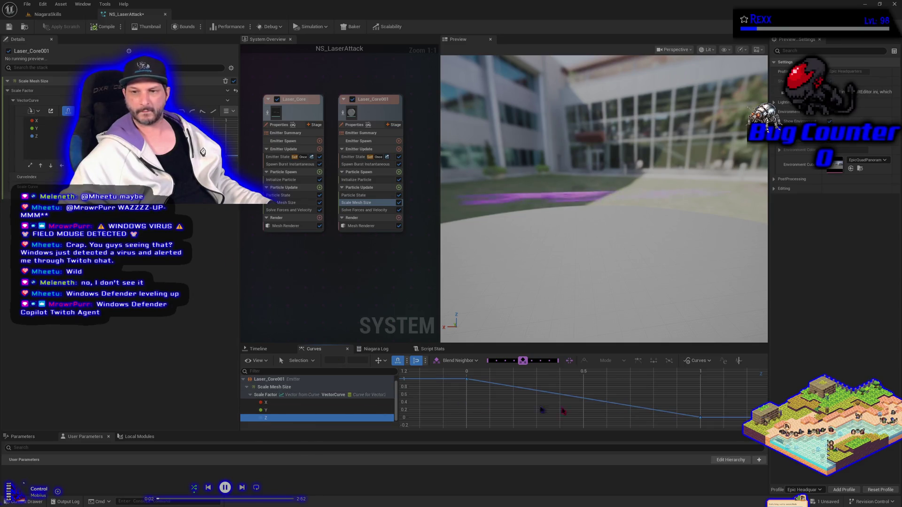
click(700, 417)
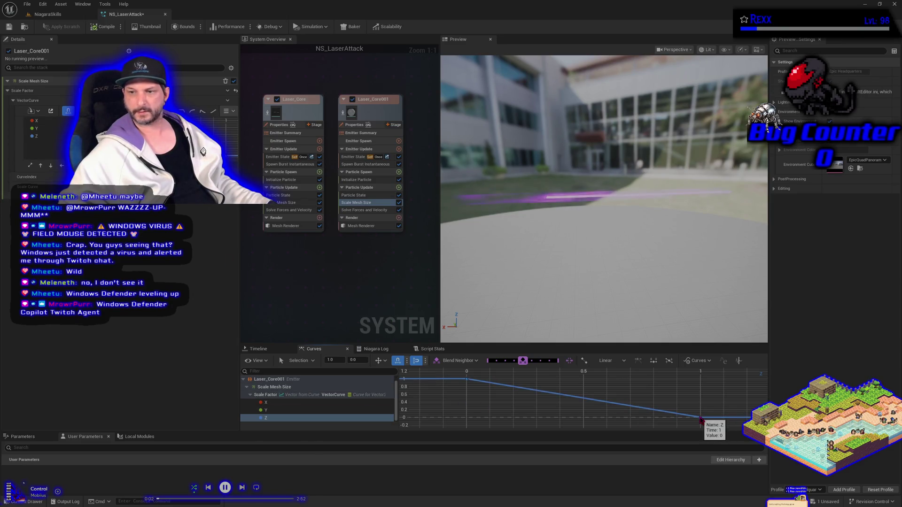
click(357, 361)
text(1)
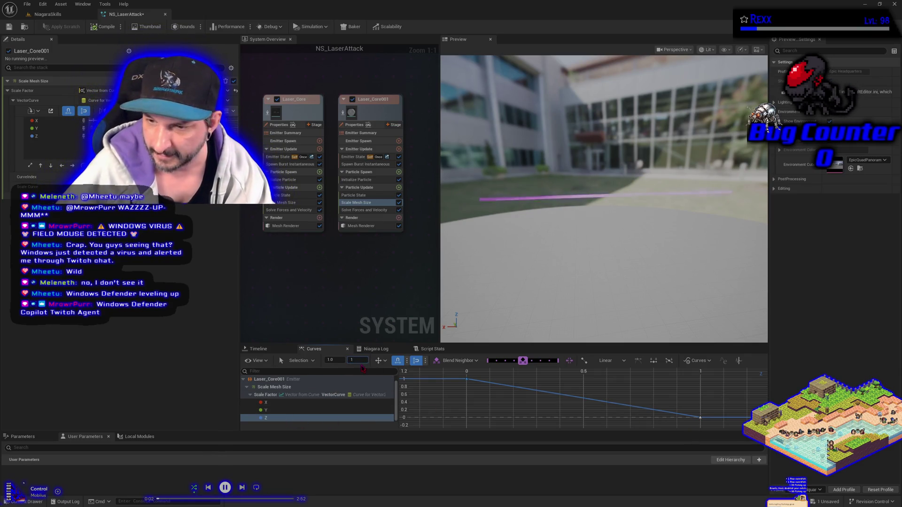
key(Return)
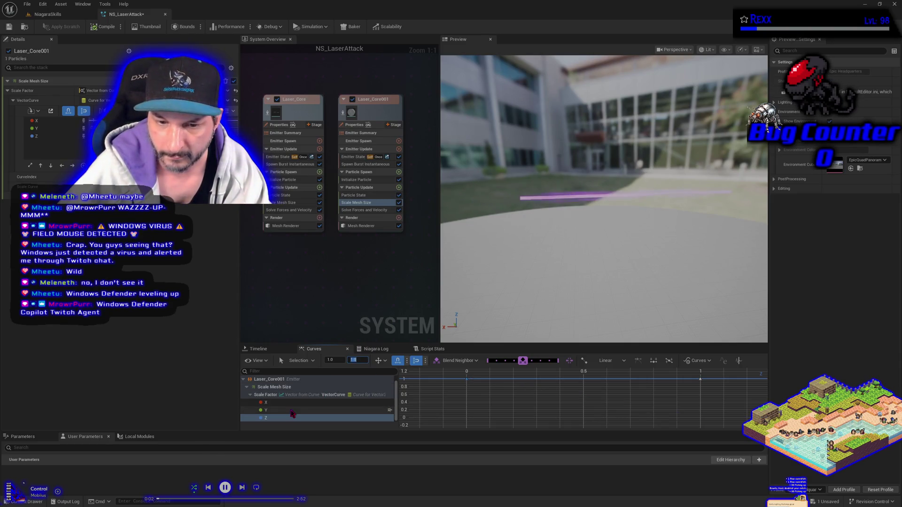
click(293, 410)
click(700, 418)
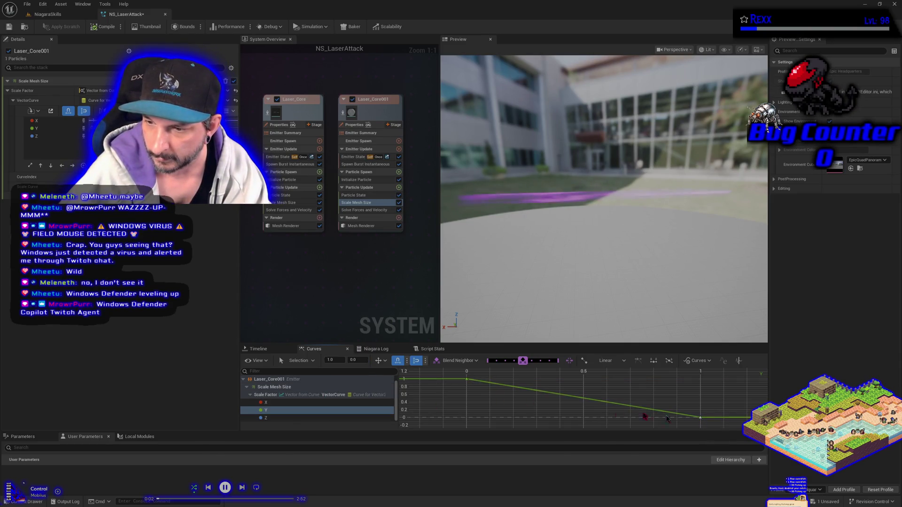
click(356, 361)
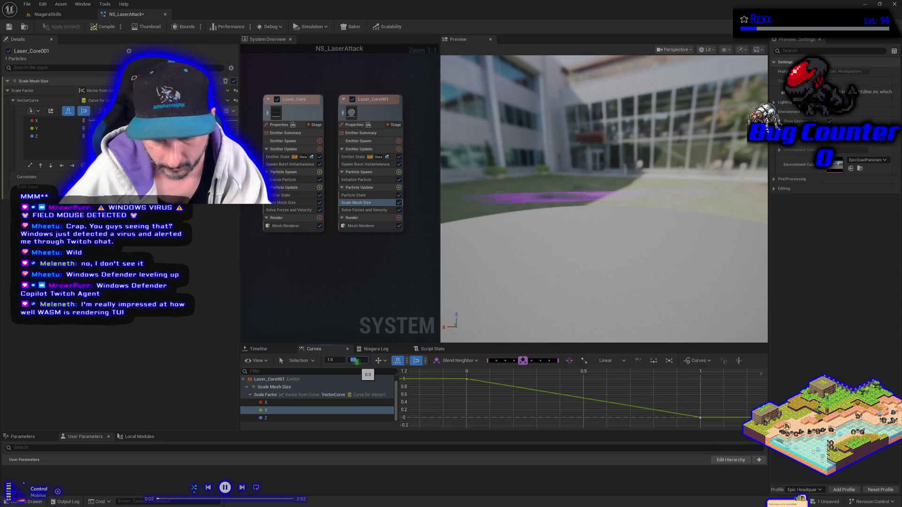
text(1)
key(Return)
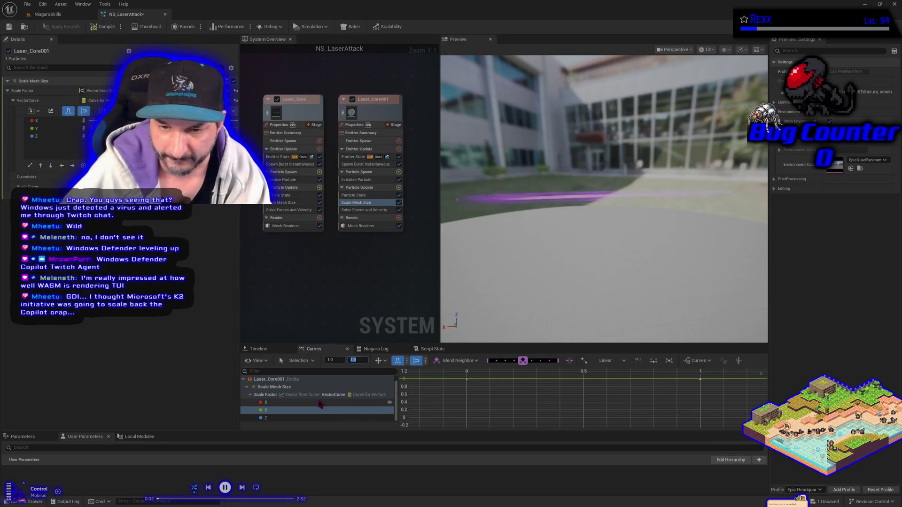
- Key the X curve to 0 at start, 1 at 0.2 and 1 at 1.0, then save
click(328, 403)
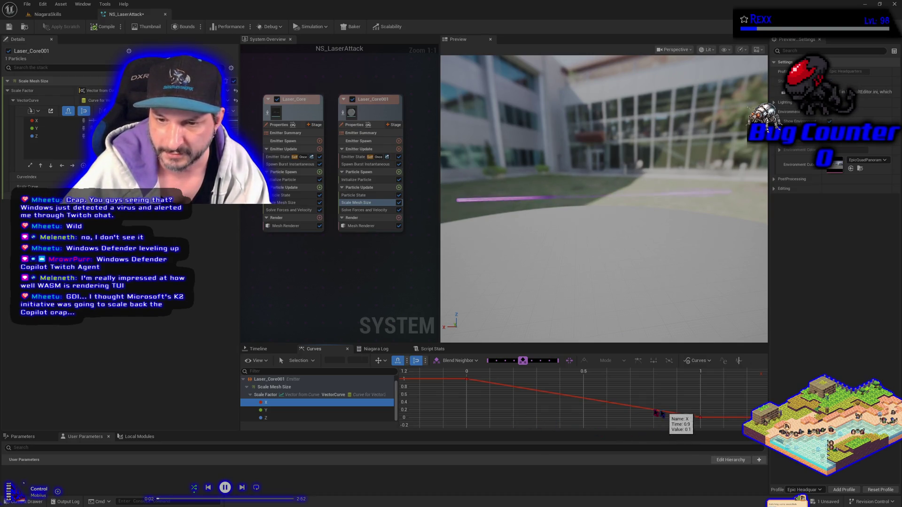
click(468, 380)
text(0)
key(Return)
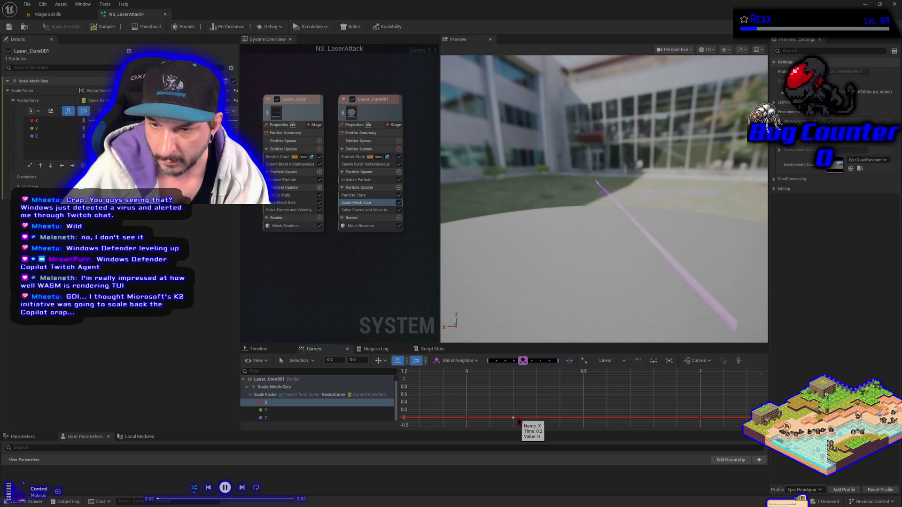
click(355, 360)
text(1)
key(Return)
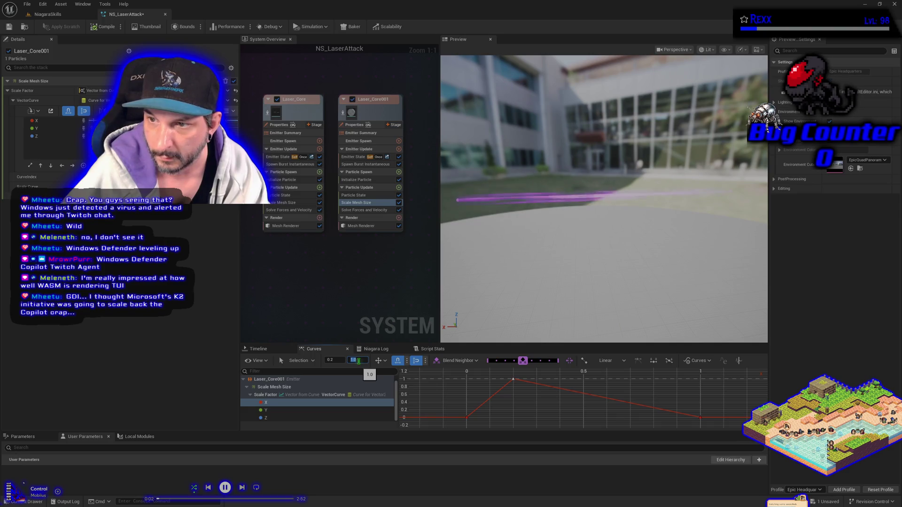
click(700, 418)
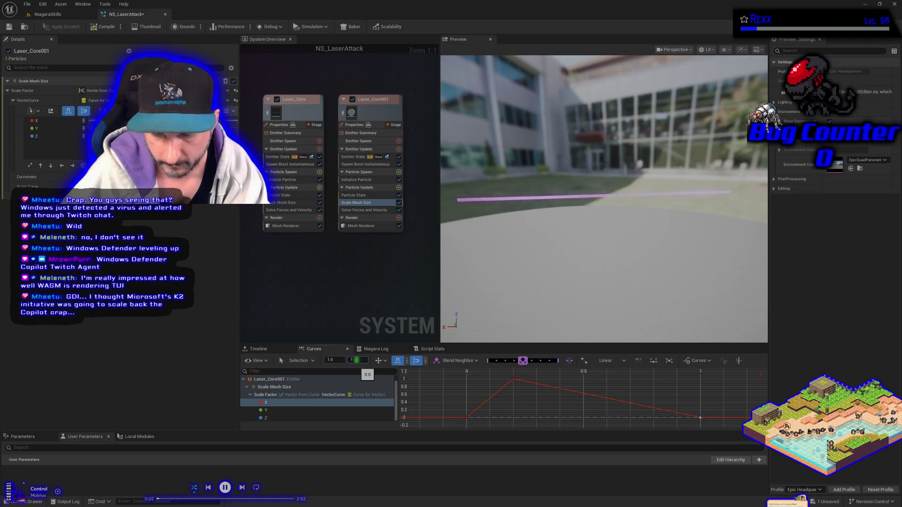
key(Return)
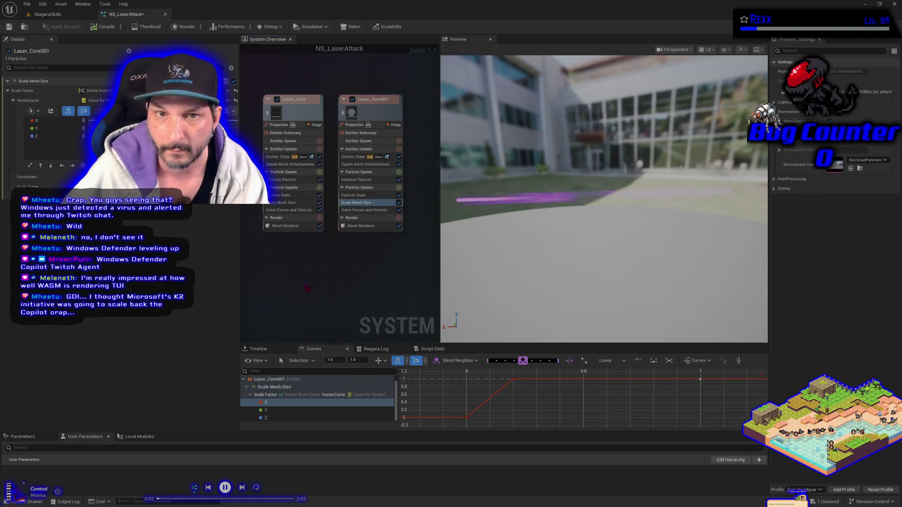
click(9, 28)
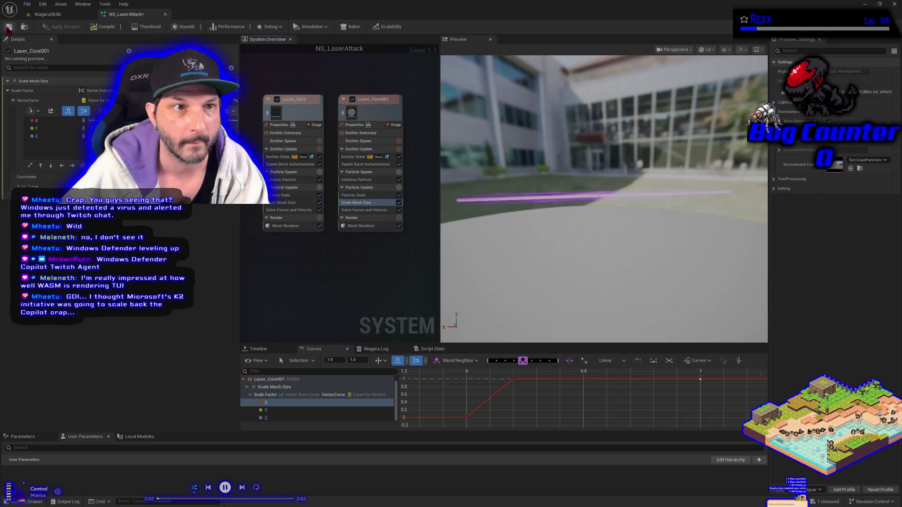
- Check BP_DefaultVFXSpawner5's Details in the NiagaraSkills level, then return to NS_LaserAttack
click(50, 15)
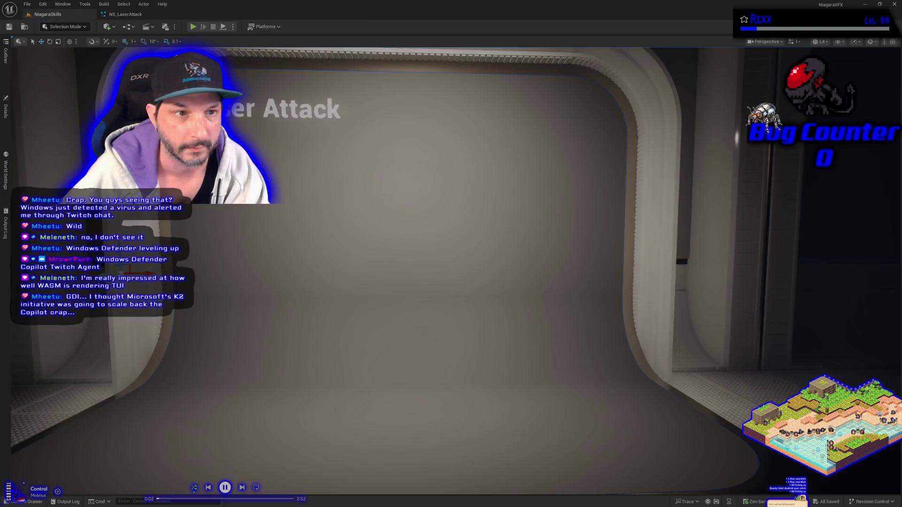
click(6, 111)
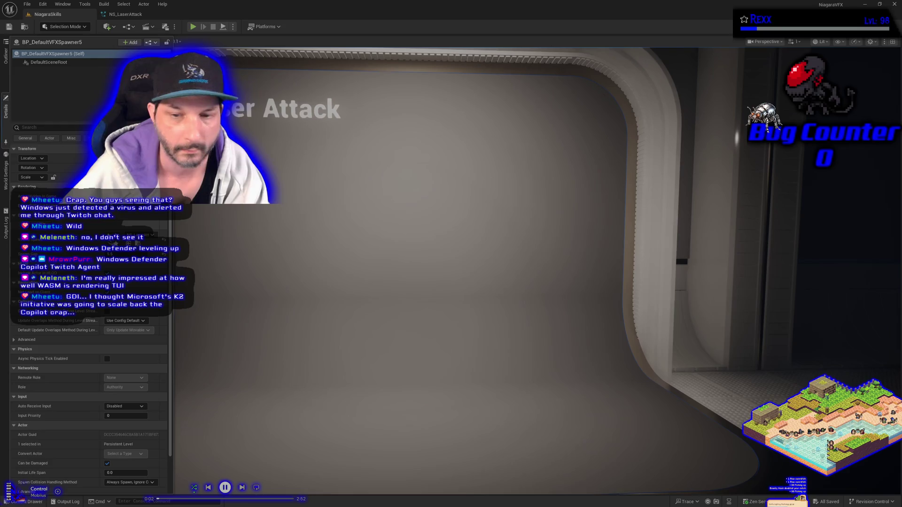
click(124, 14)
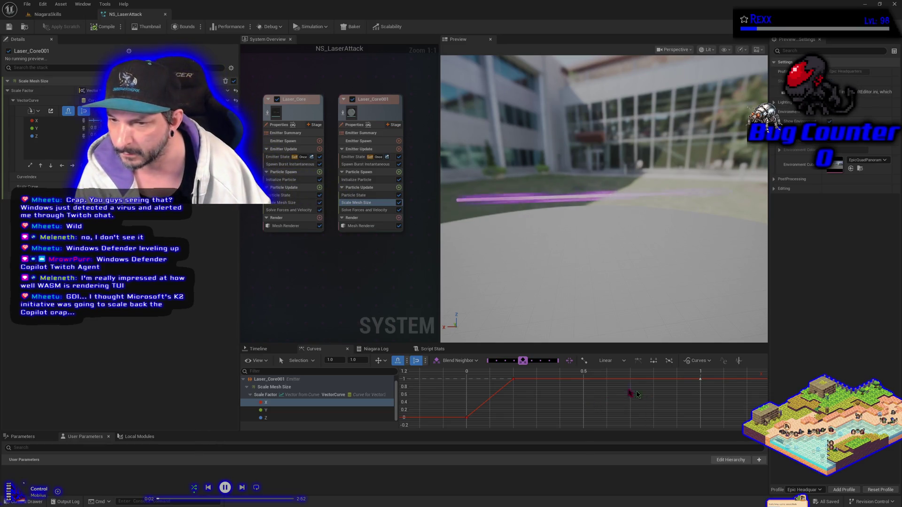
click(513, 380)
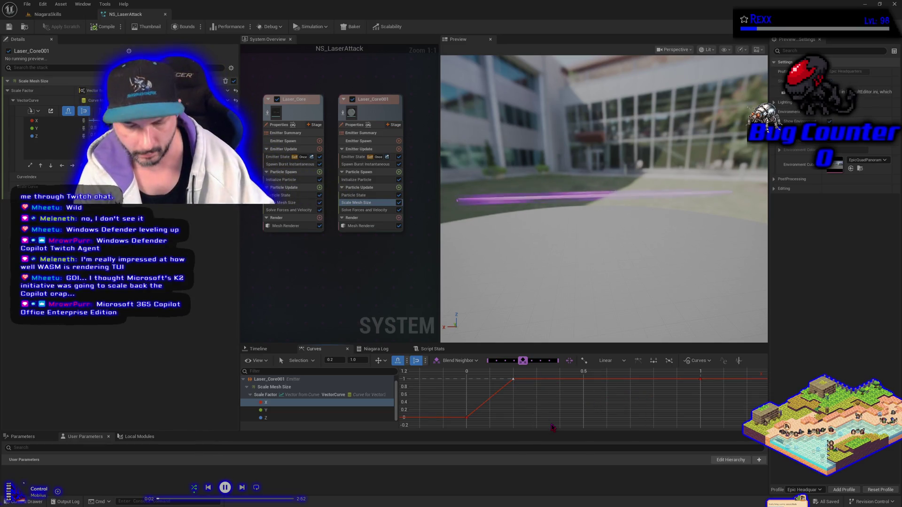
key(Delete)
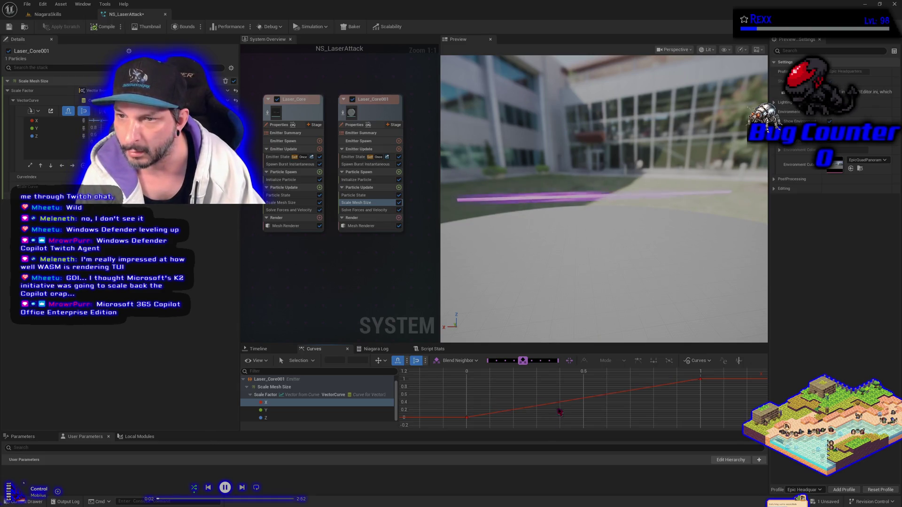
click(343, 113)
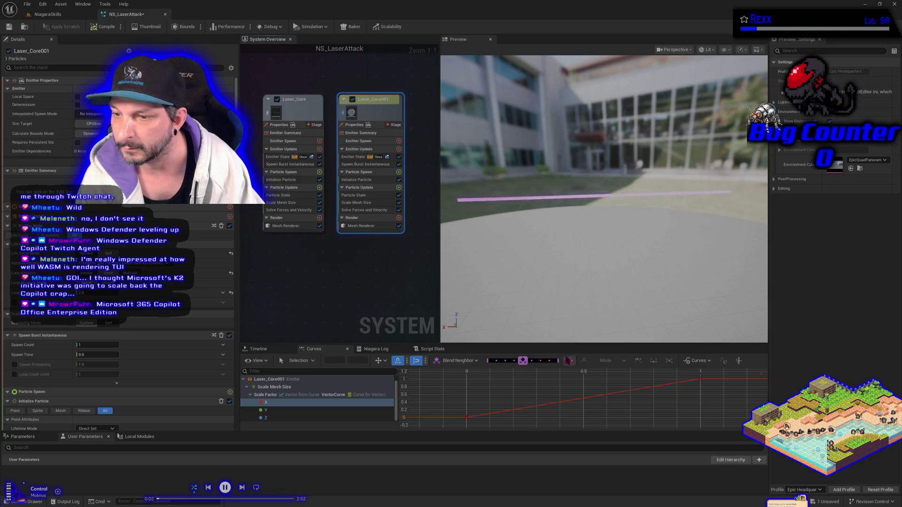
click(700, 380)
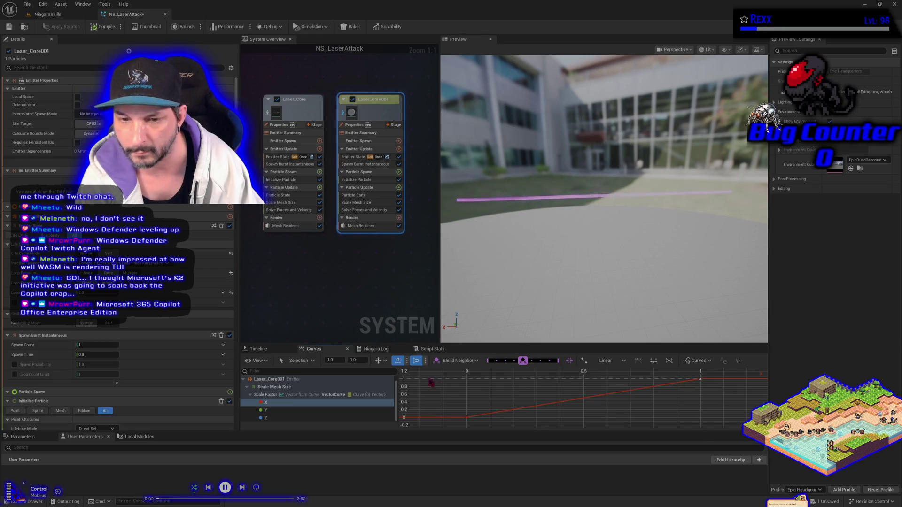
double_click(354, 360)
text(0)
key(Return)
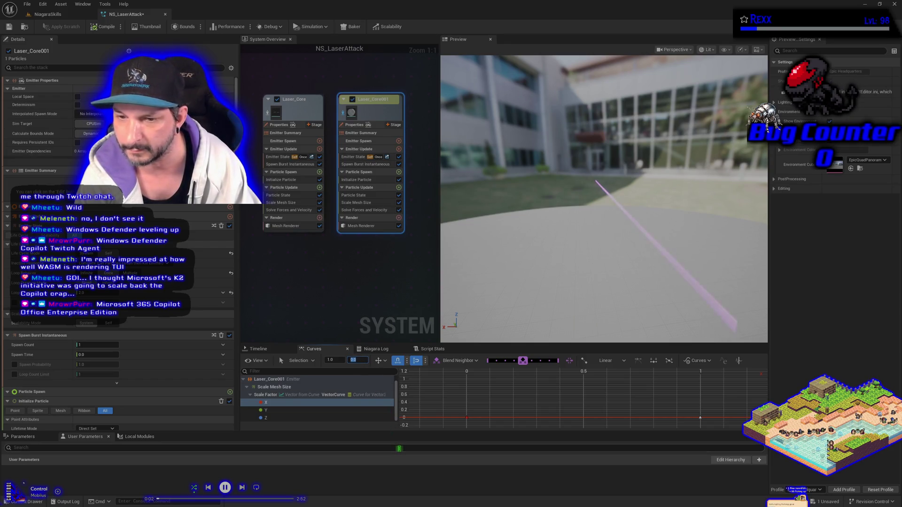
text(1)
key(Return)
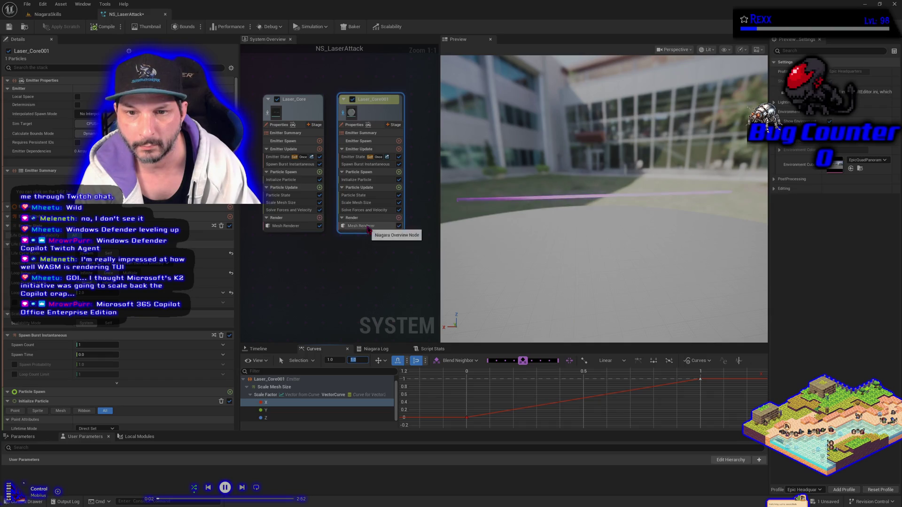
- In Laser_Core001's Scale Mesh Size, set the X curve's end key at time 1 to 0
click(368, 226)
click(362, 202)
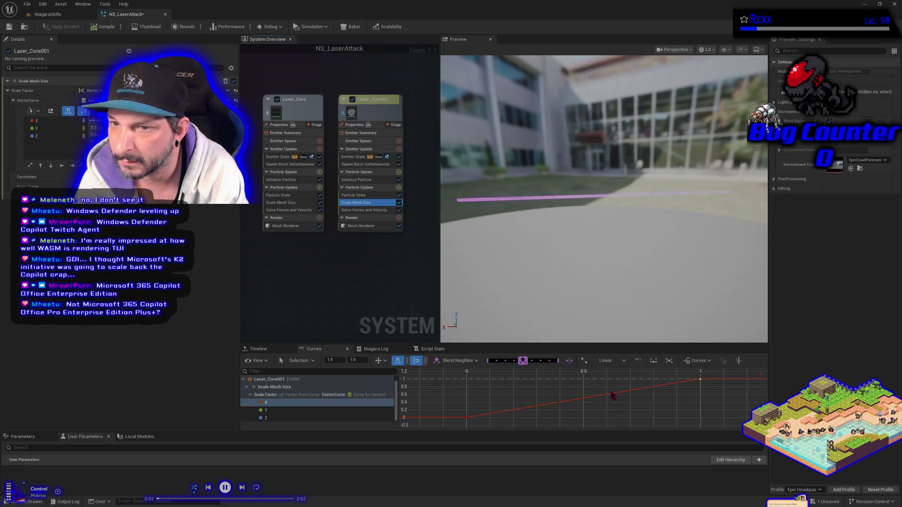
drag(700, 379, 703, 406)
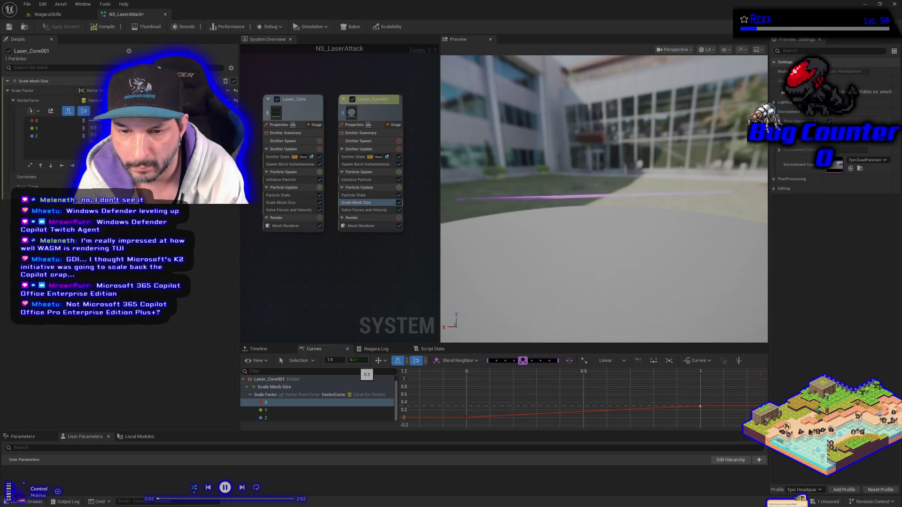
text(0)
key(Return)
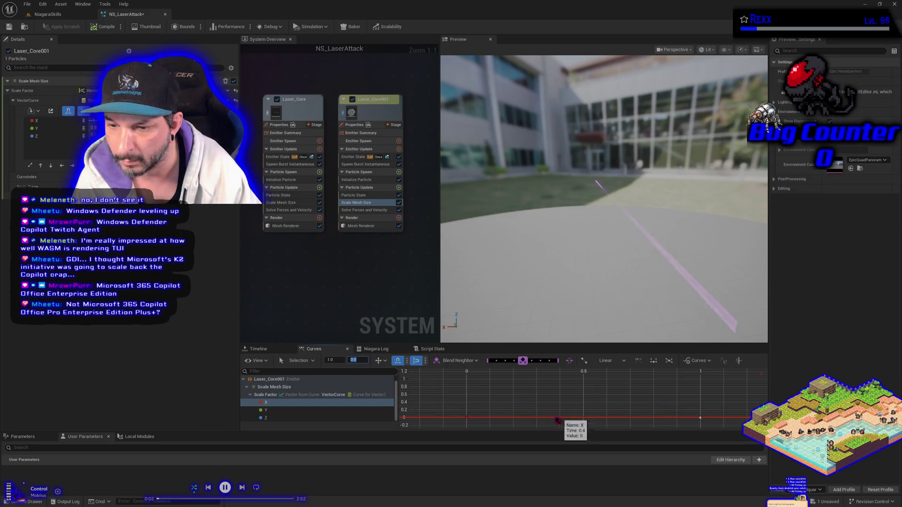
- Set the X key at time 0.2 to 1 and isolate the Laser_Core001 emitter
click(513, 417)
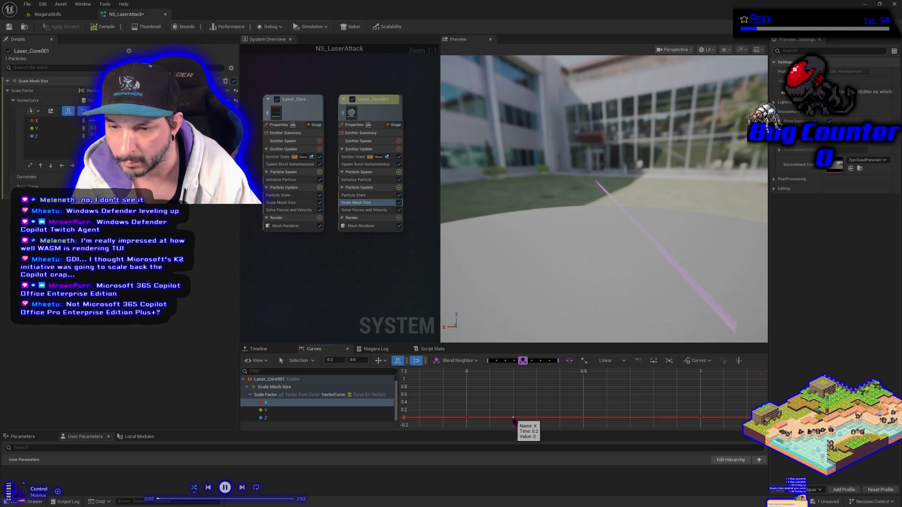
click(353, 360)
text(1)
key(Return)
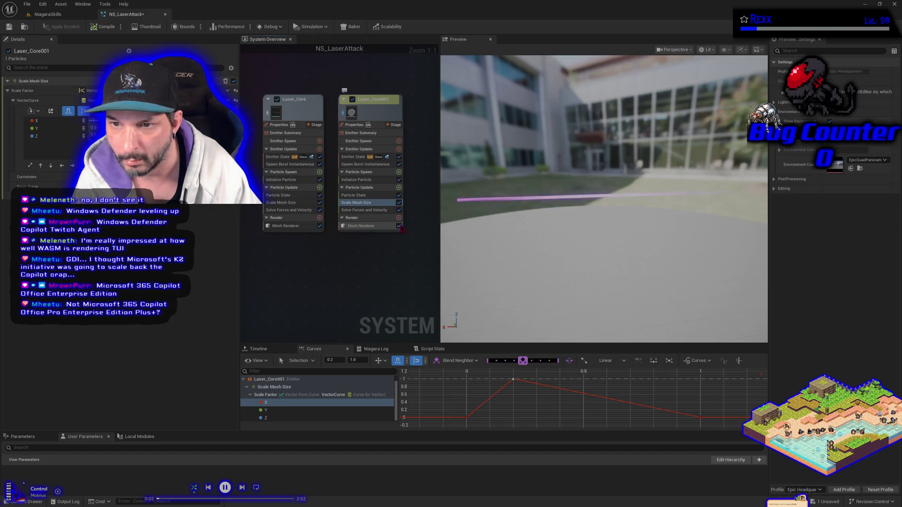
click(345, 119)
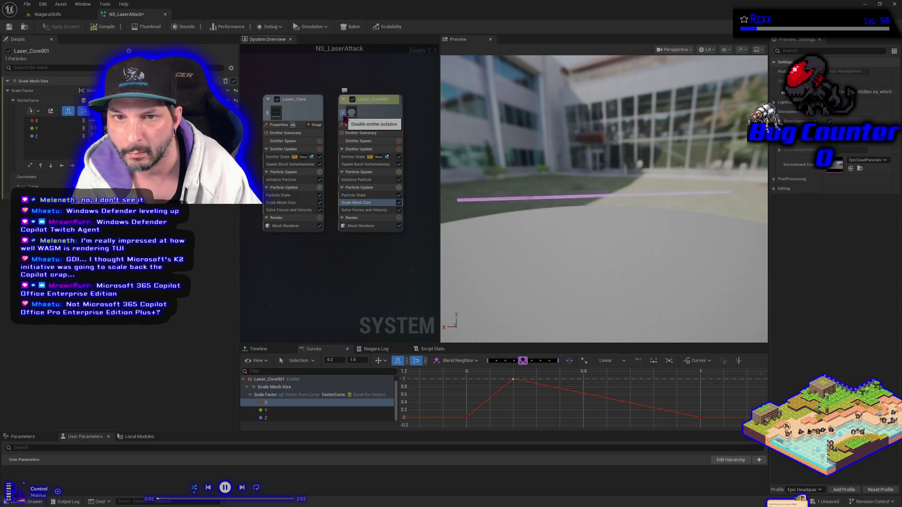
click(73, 15)
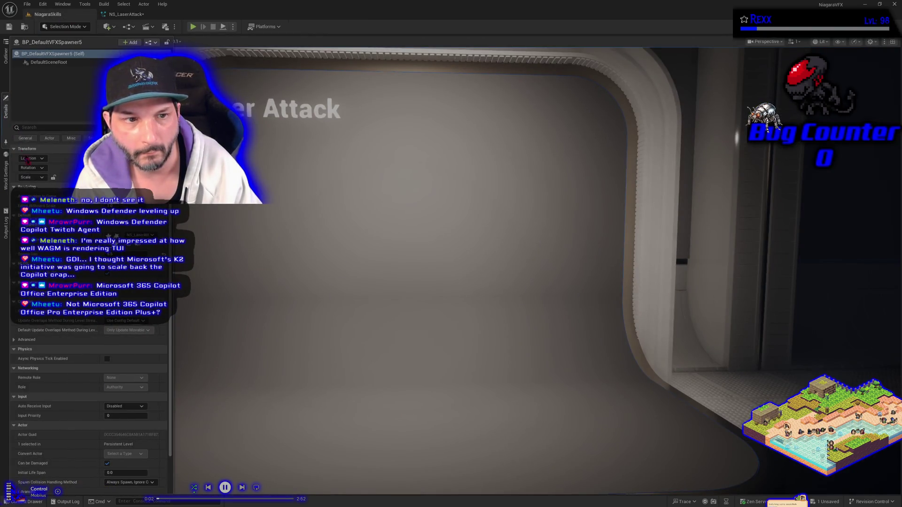
click(60, 233)
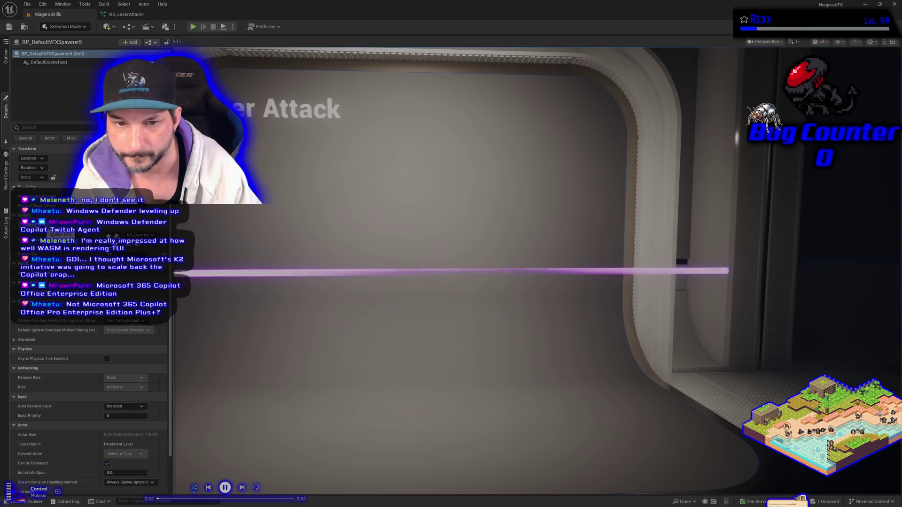
click(125, 15)
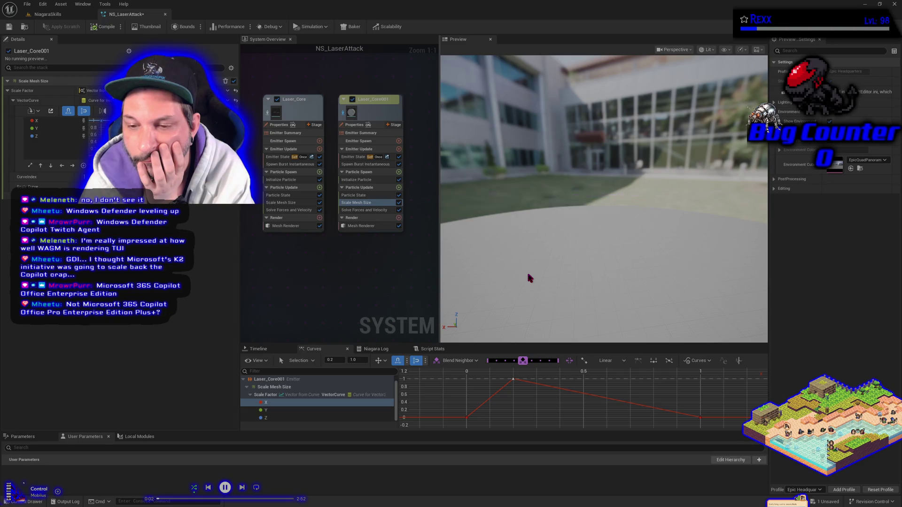
click(466, 418)
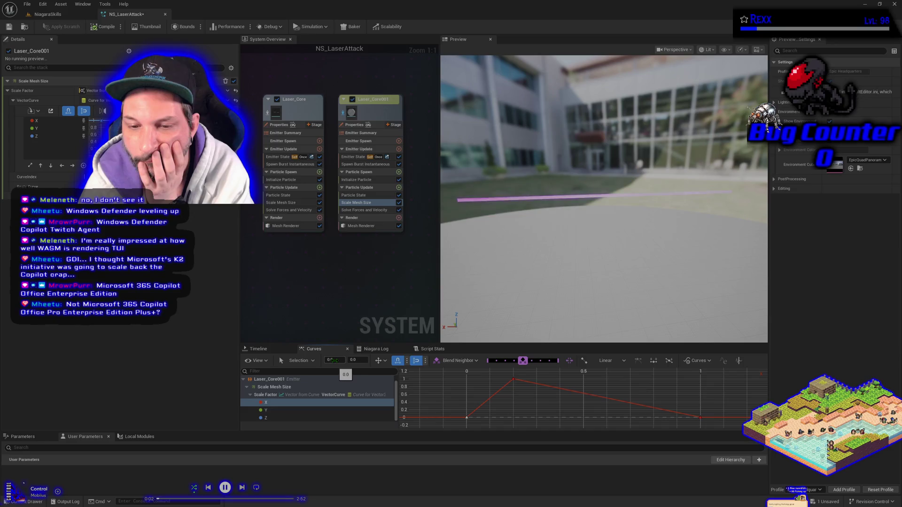
- Set the first X key to 1, save NS_LaserAttack, and test-fire the laser in the level
key(Return)
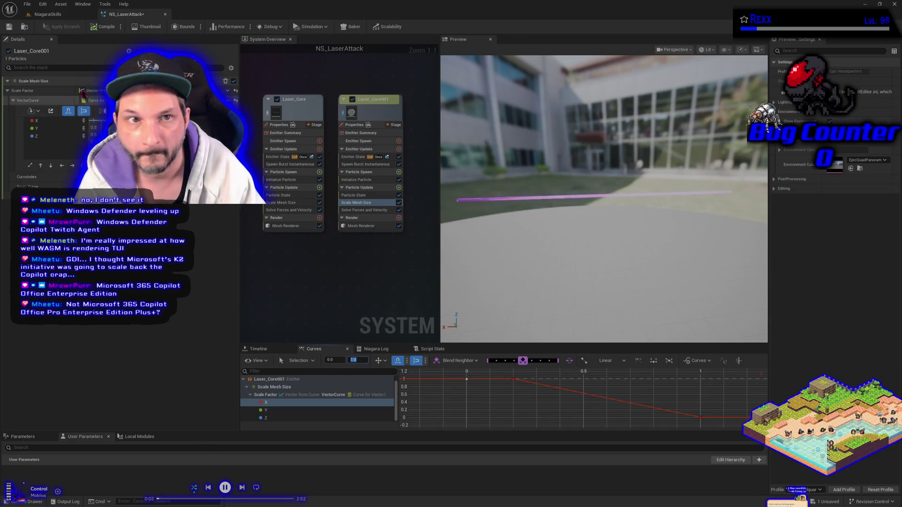
click(92, 28)
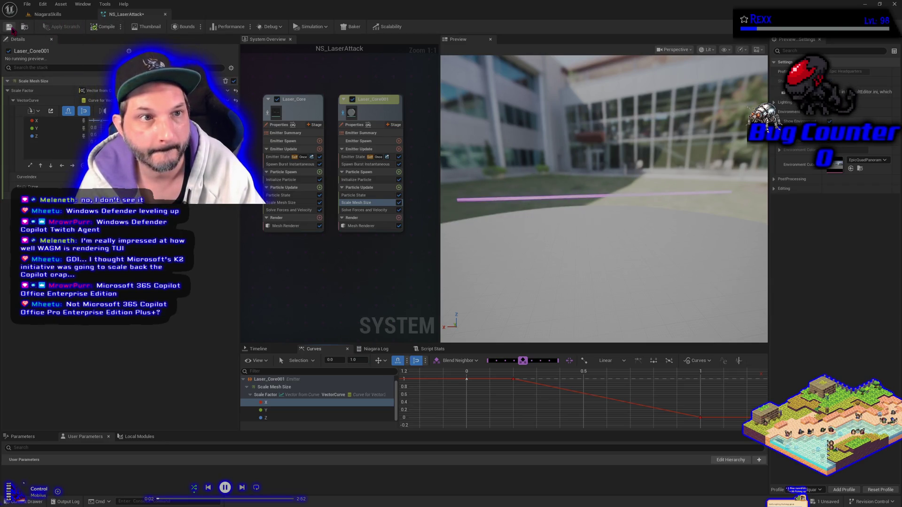
click(54, 16)
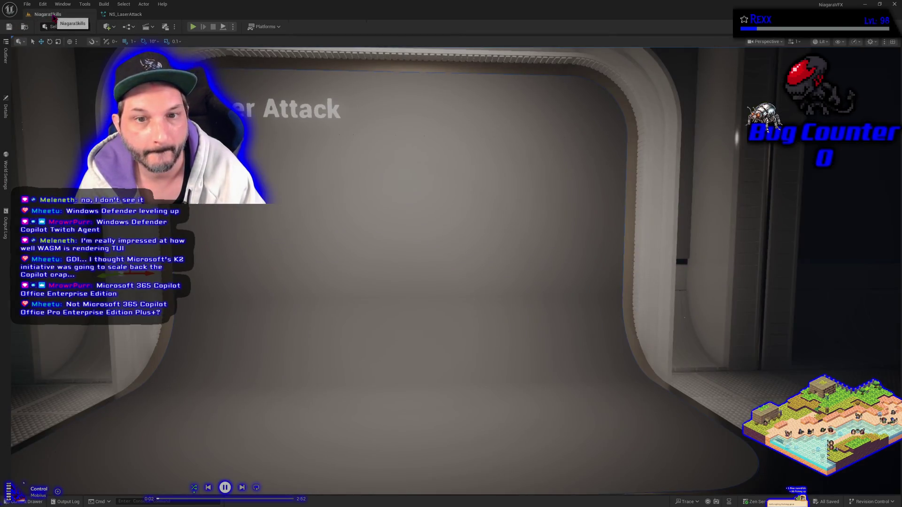
click(10, 113)
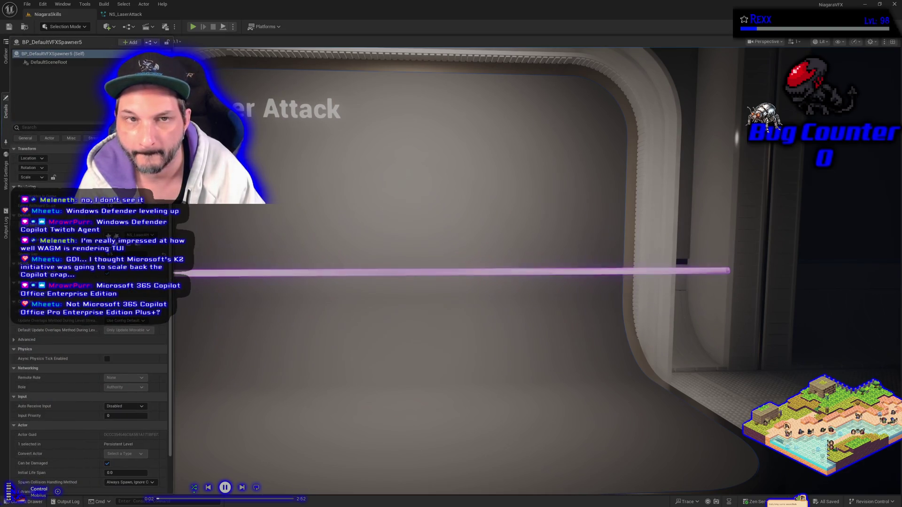
click(125, 14)
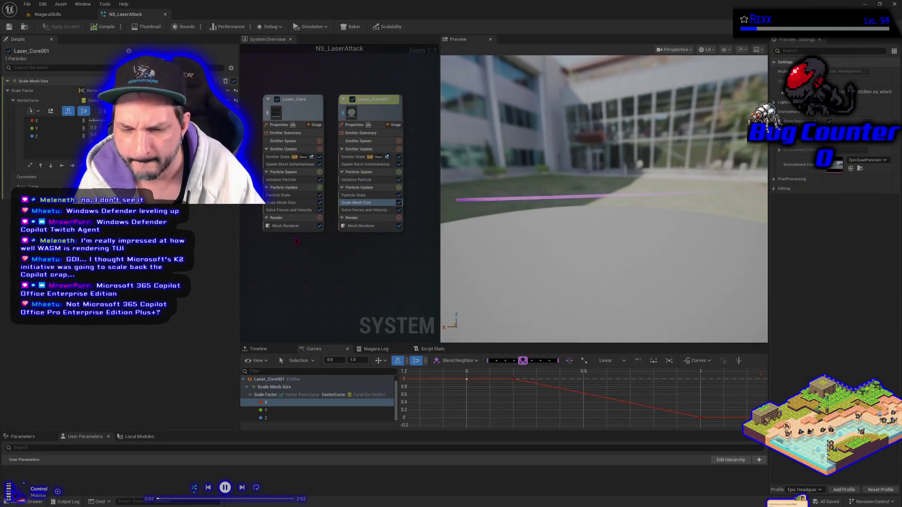
- Raise the Y scale curve's end key to 1.65 and test the laser in the level again
click(310, 412)
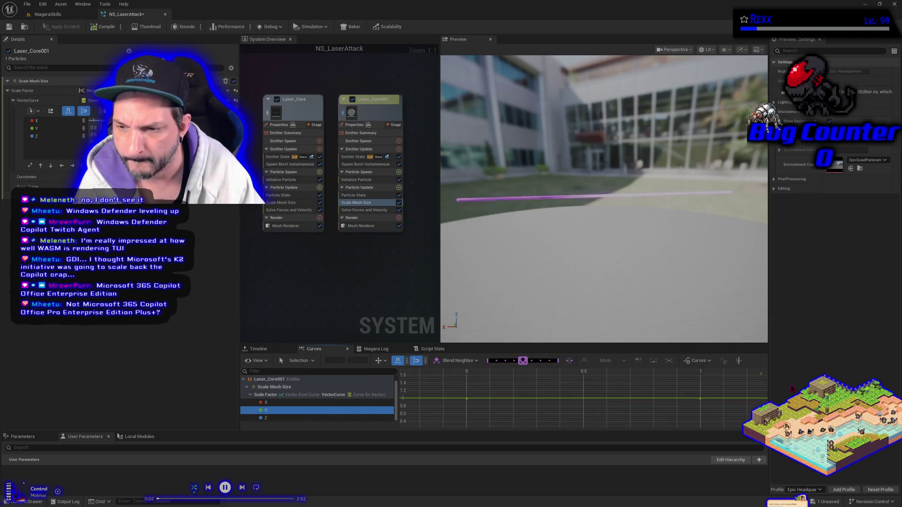
drag(701, 398, 697, 378)
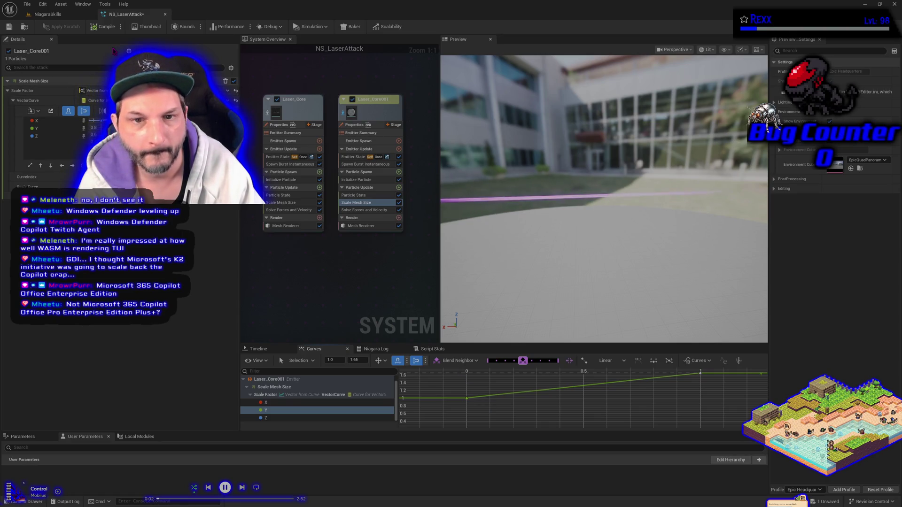
click(52, 15)
click(6, 108)
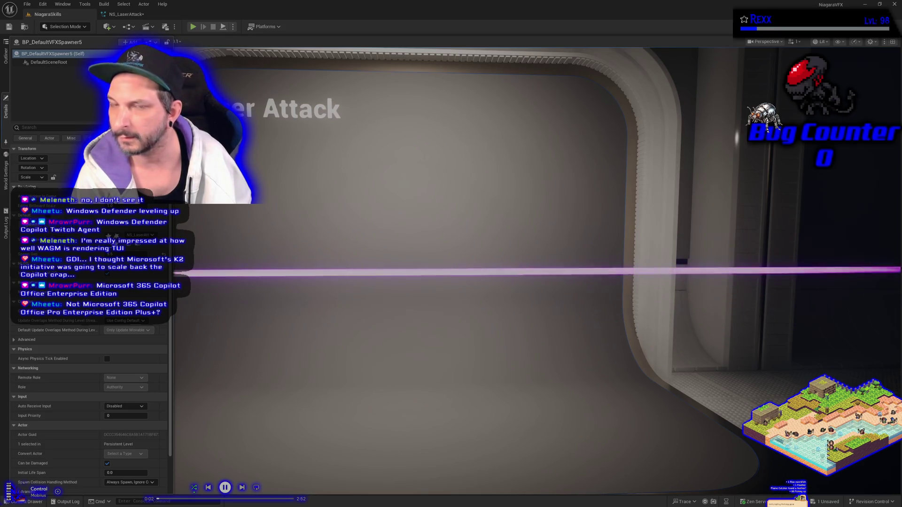
click(126, 14)
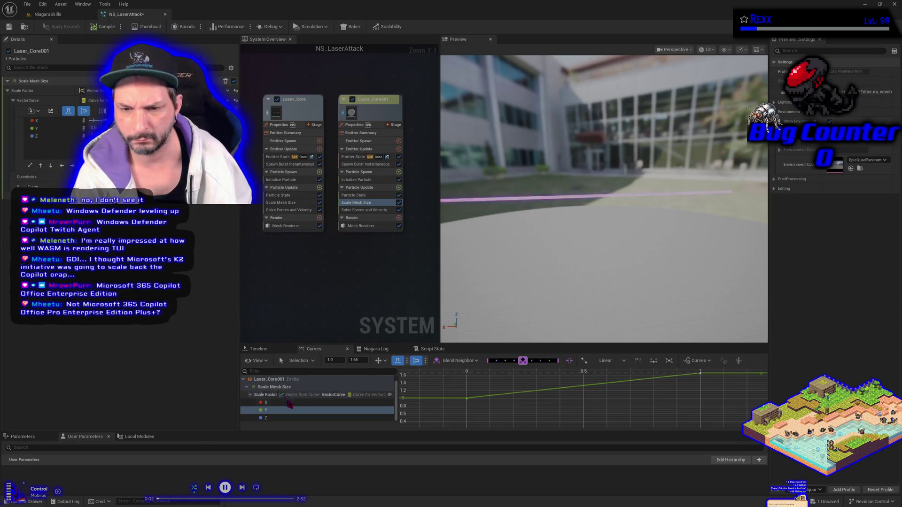
click(304, 418)
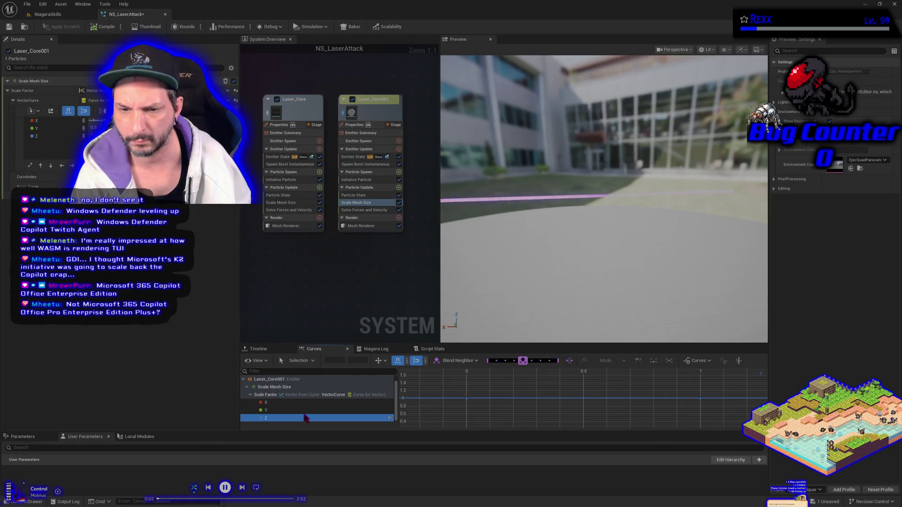
- Move the X curve's 0.2 key to time 0 and set its value to 0
click(305, 404)
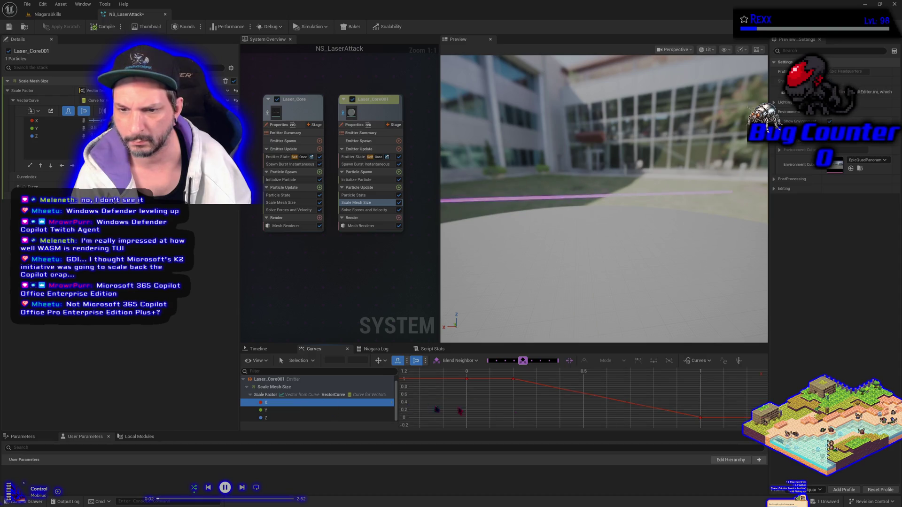
click(514, 380)
drag(515, 381, 467, 382)
text(0)
key(Return)
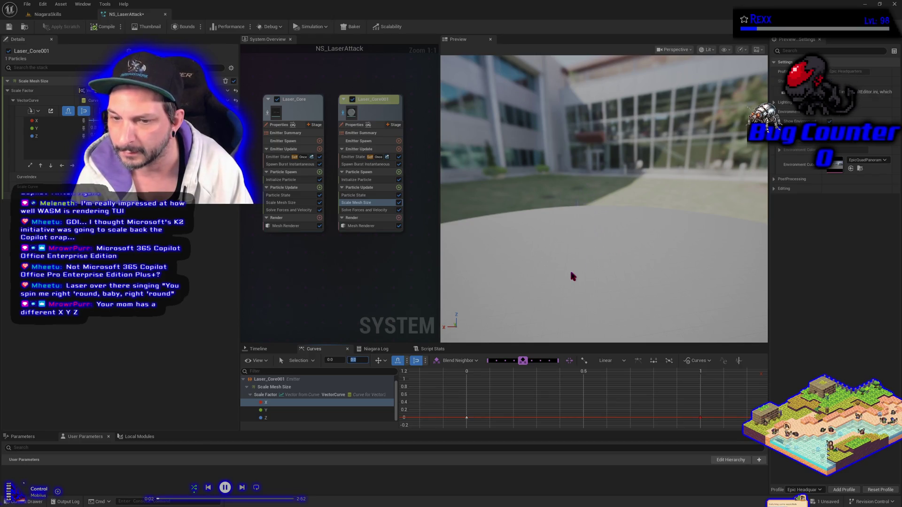
- Flatten the Z scale curve at 0 by setting its time-1 and time-0 keys to 0
click(296, 418)
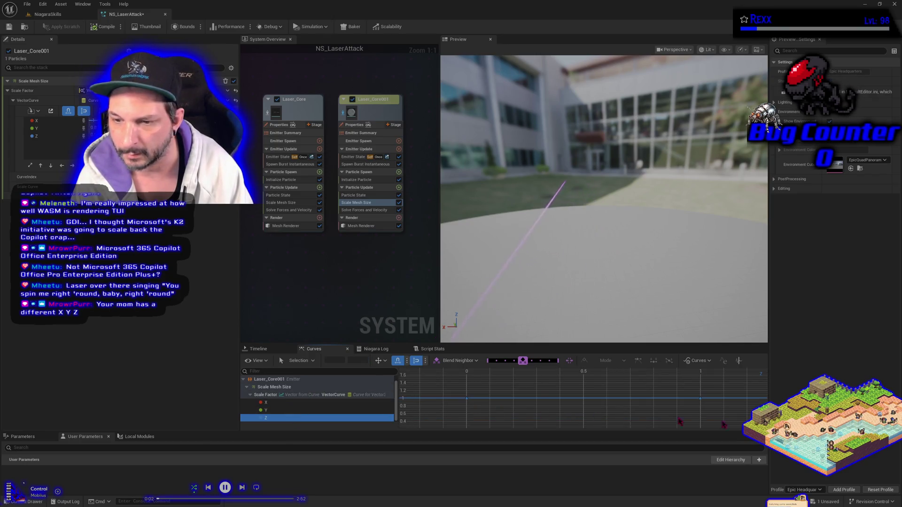
click(701, 397)
drag(702, 398, 701, 377)
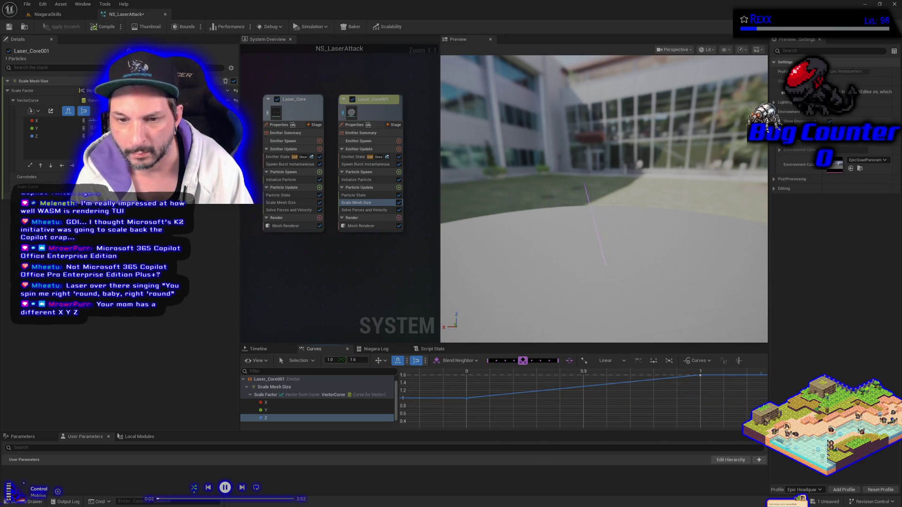
key(Return)
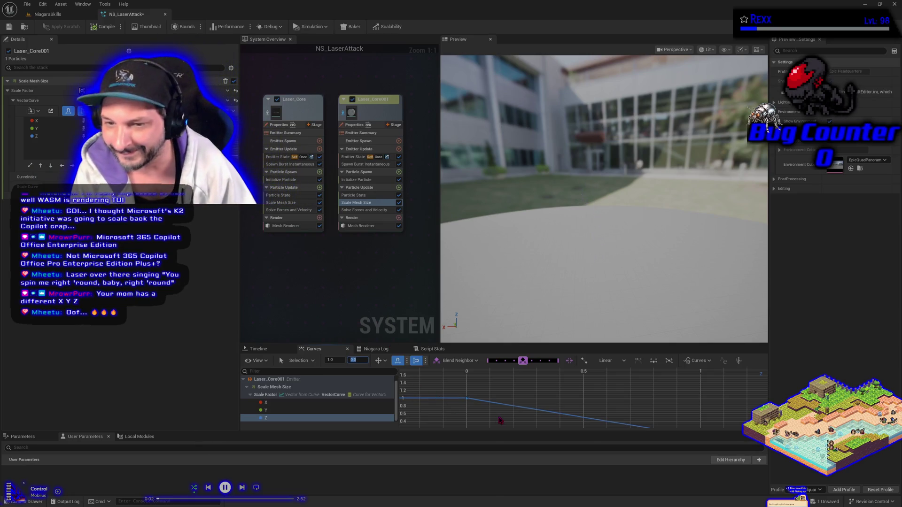
scroll(510, 394, down, 2)
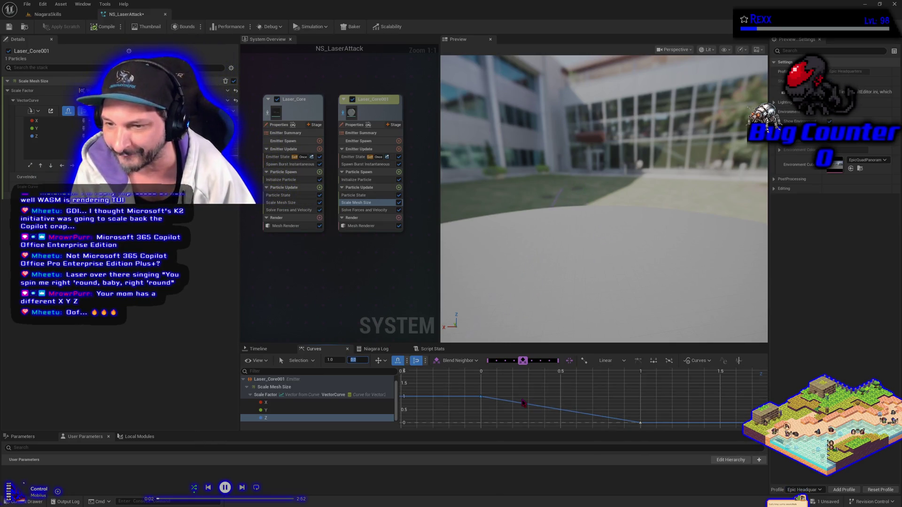
click(480, 397)
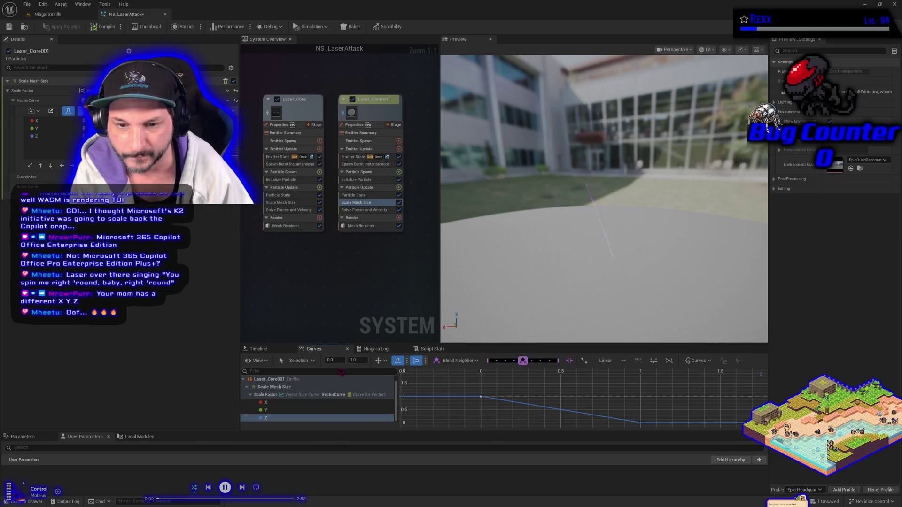
key(Return)
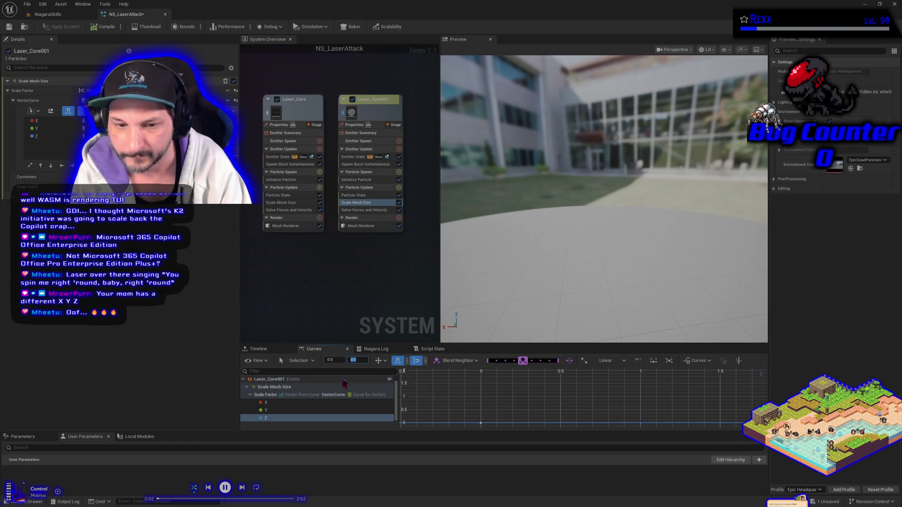
- Set the Y curve's time-1 key to 1 so the Y curve stays flat at 1
click(282, 410)
mouse_move(494, 417)
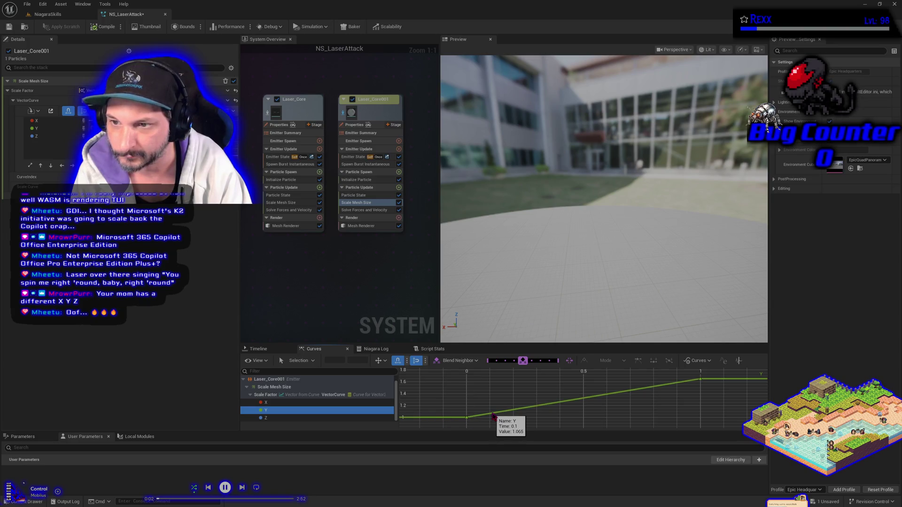
click(700, 379)
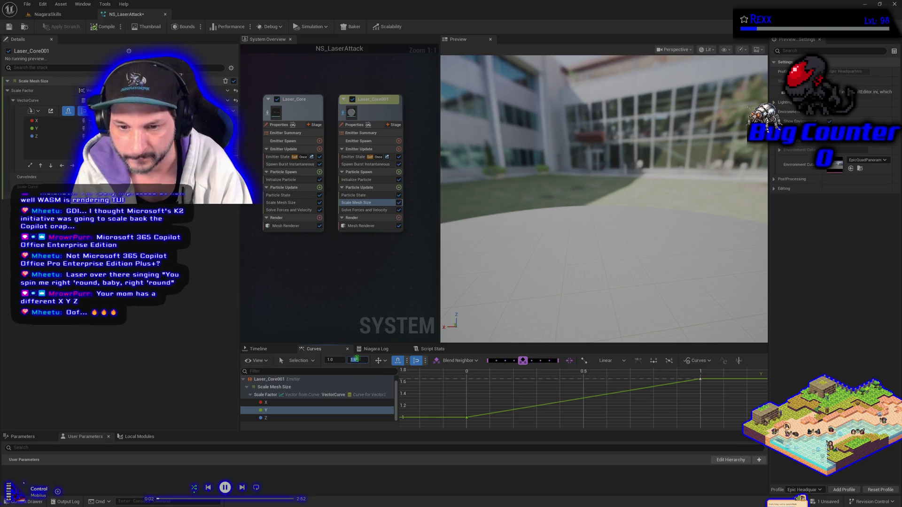
text(0)
key(Return)
scroll(465, 412, down, 2)
key(Return)
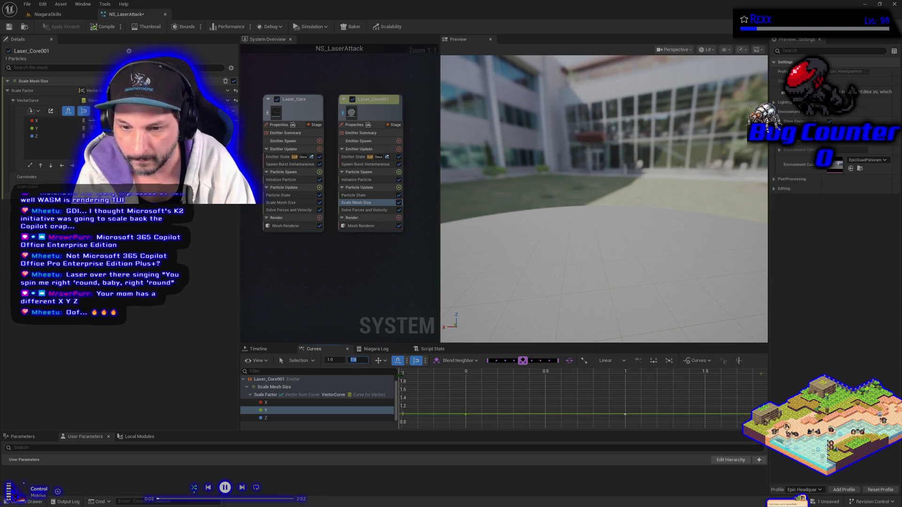
mouse_move(466, 416)
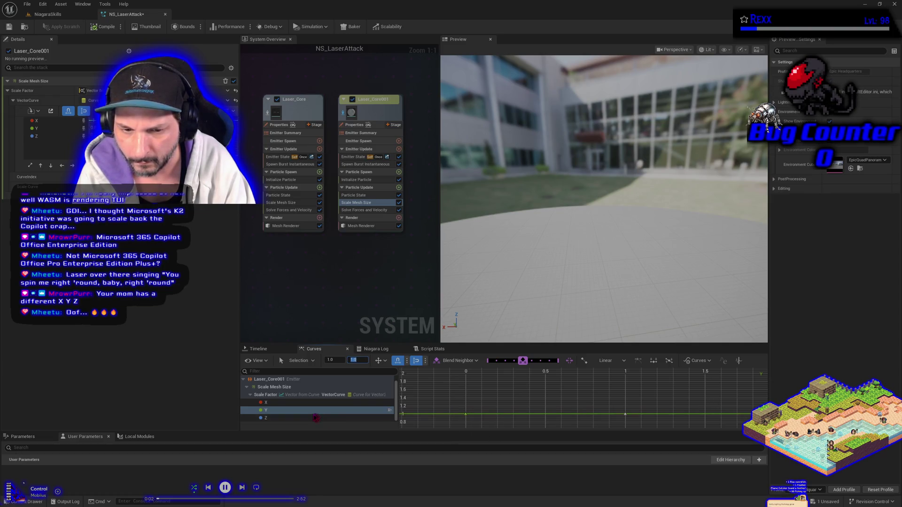
click(308, 418)
- Make the Z scale curve a constant 1, with keys at time 0 and time 1 both set to 1
click(467, 398)
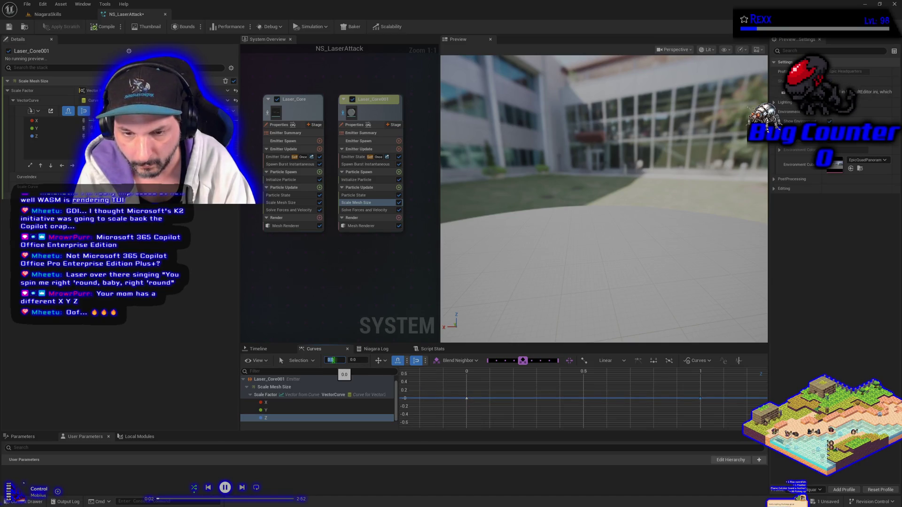
text(1)
key(Return)
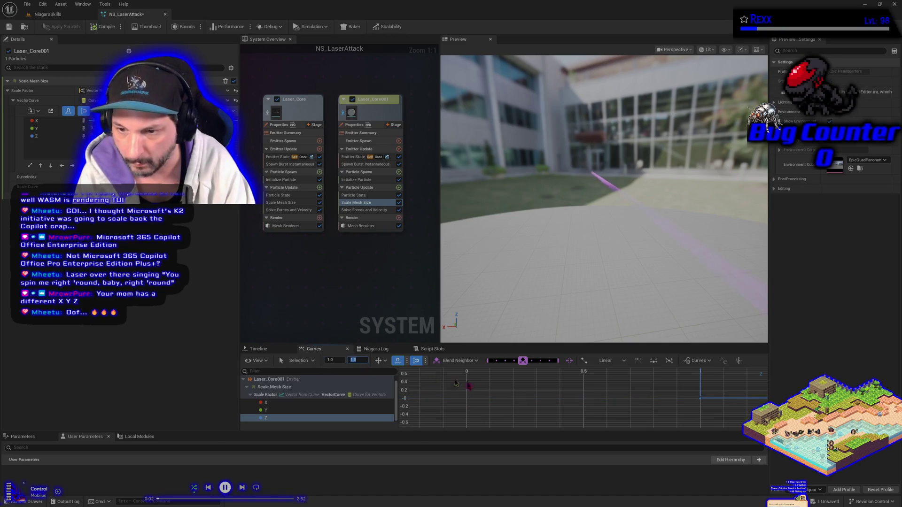
scroll(680, 411, down, 2)
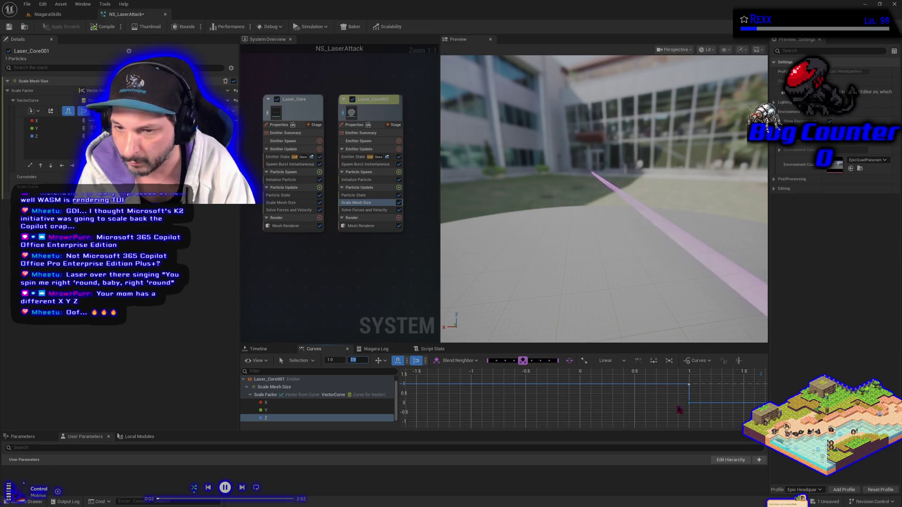
mouse_move(707, 415)
mouse_down()
mouse_move(503, 419)
mouse_move(538, 413)
mouse_up()
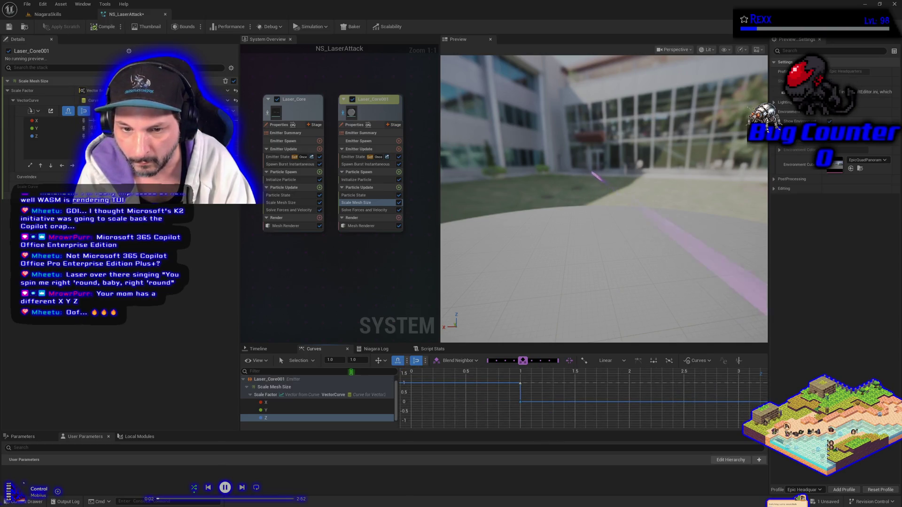
drag(331, 361, 324, 360)
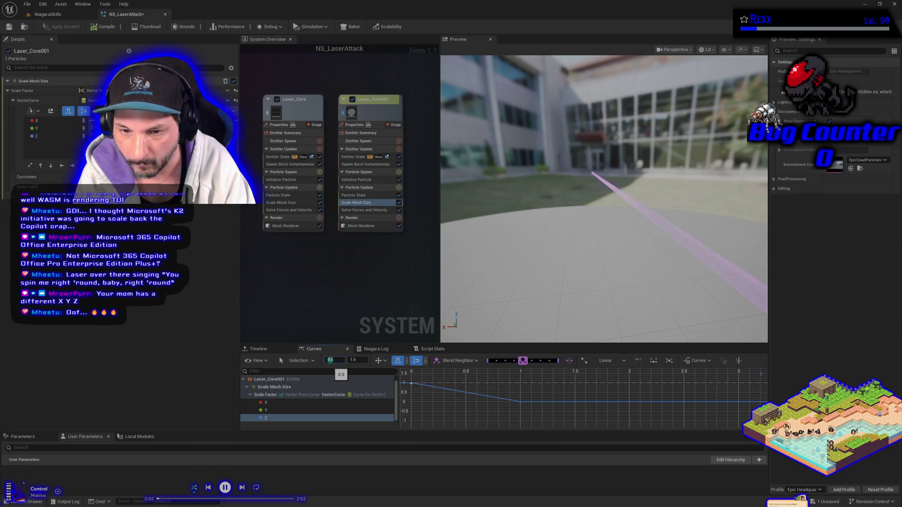
click(520, 402)
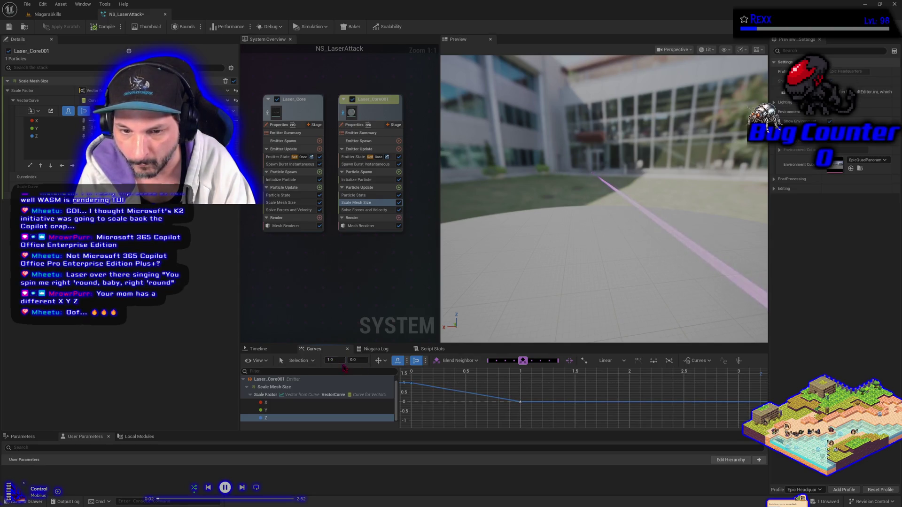
drag(353, 361, 356, 361)
text(1)
click(657, 266)
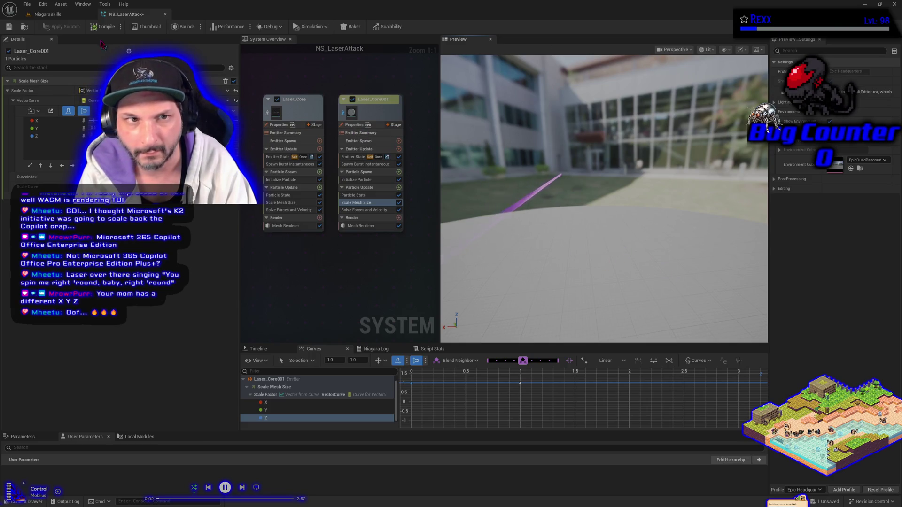
- Check the purple laser firing in the NiagaraSkills level, then return to NS_LaserAttack
click(50, 14)
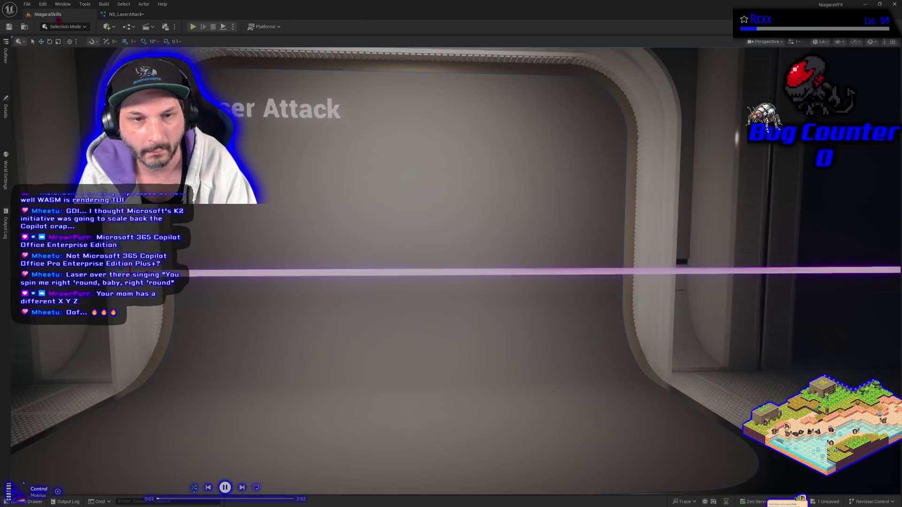
click(4, 113)
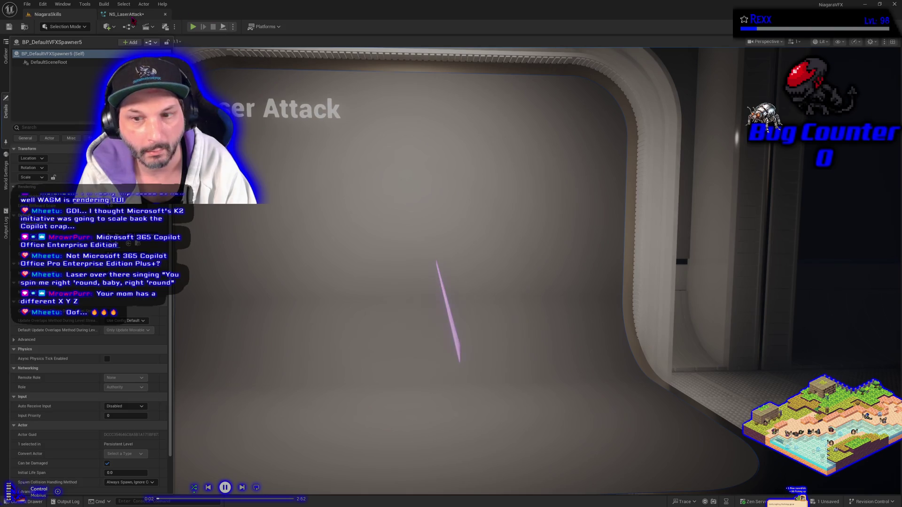
click(126, 14)
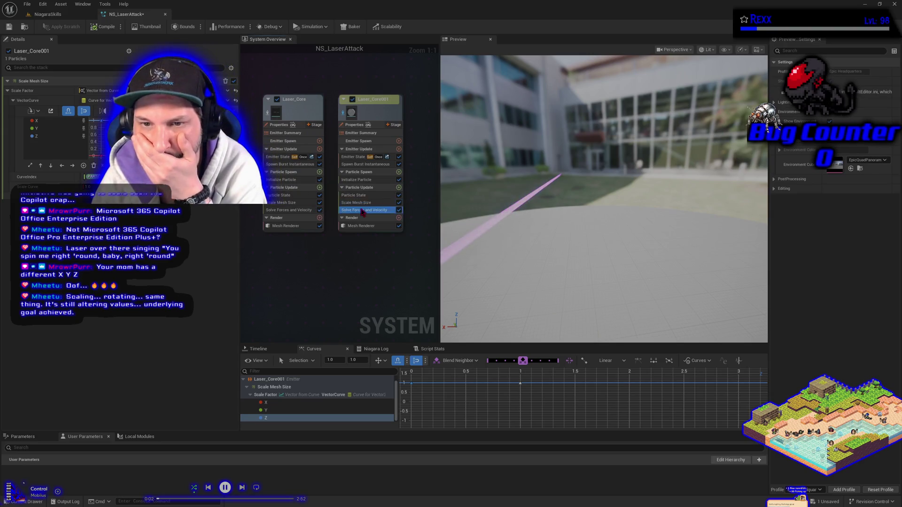
- Re-add Scale Mesh Size to Particle Update with Scale Factor set to Vector from Curve
key(Delete)
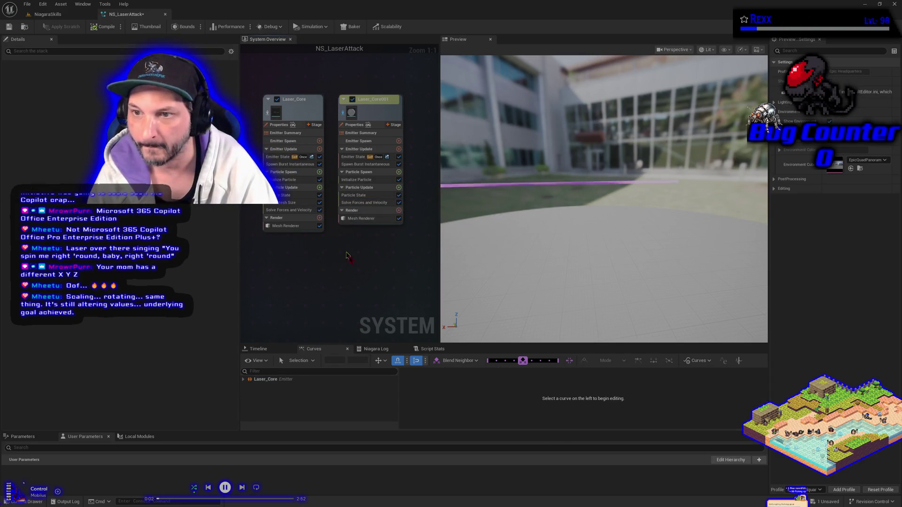
click(399, 187)
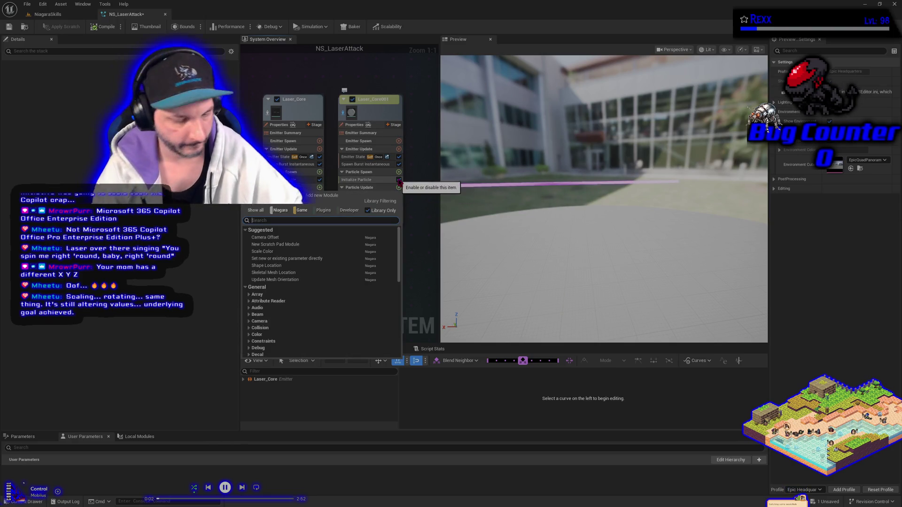
text(scal)
key(Down)
key(Down)
key(Down)
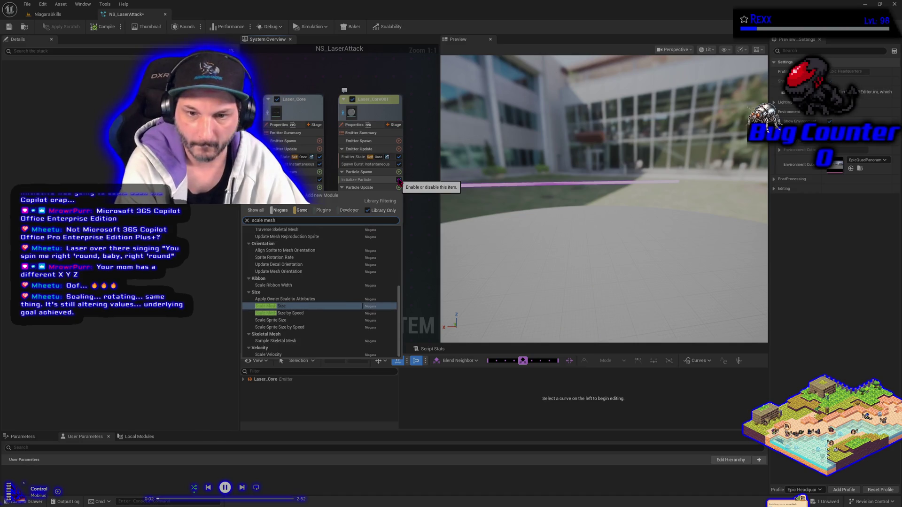
key(Return)
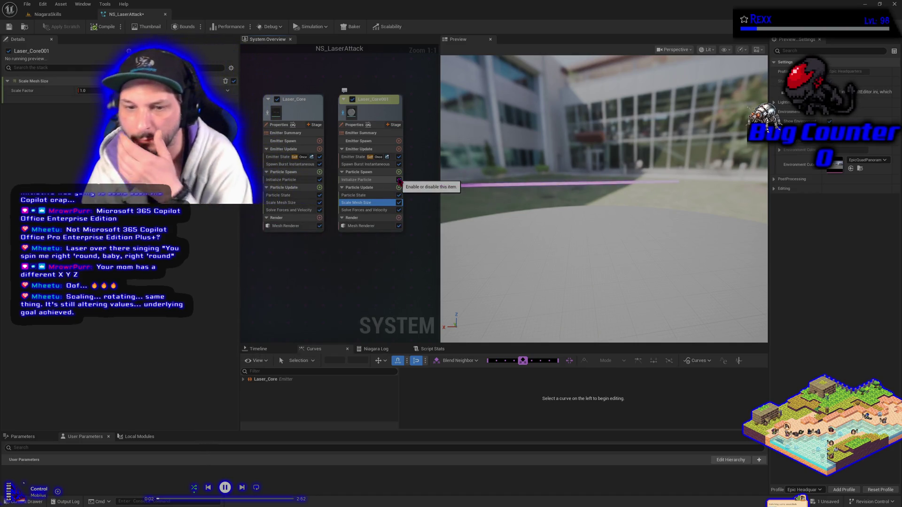
click(228, 90)
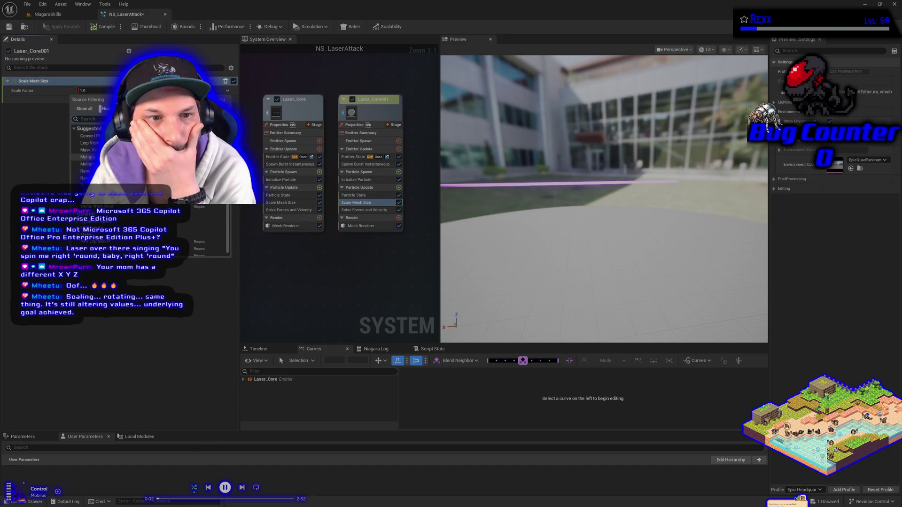
click(94, 199)
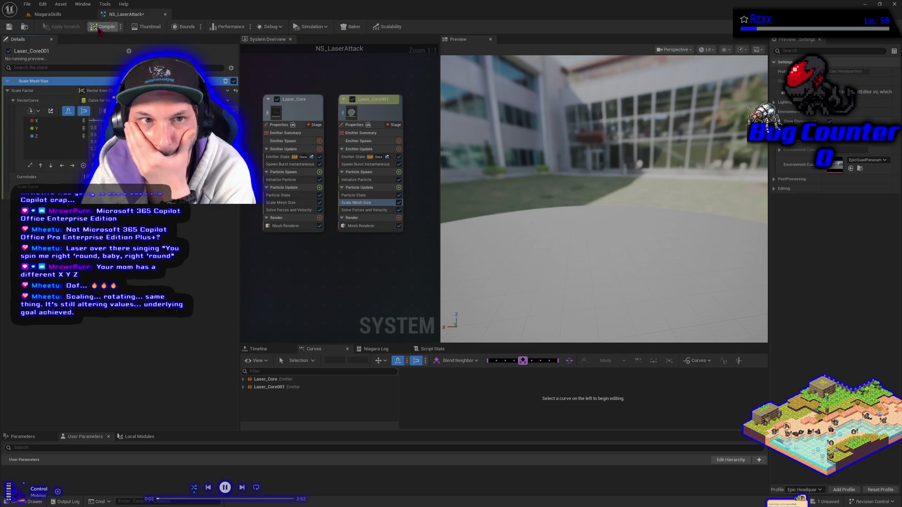
- Save NS_LaserAttack and view both lasers in the NiagaraSkills level before returning
click(9, 27)
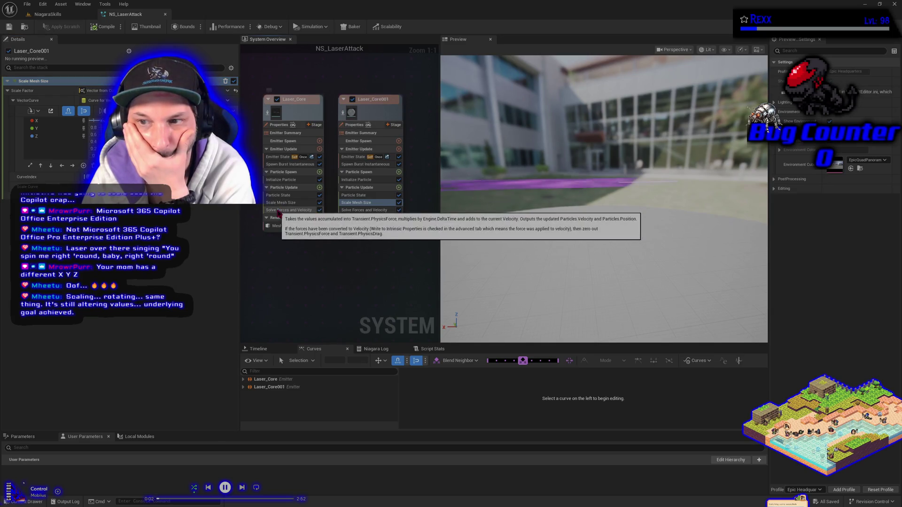
click(47, 15)
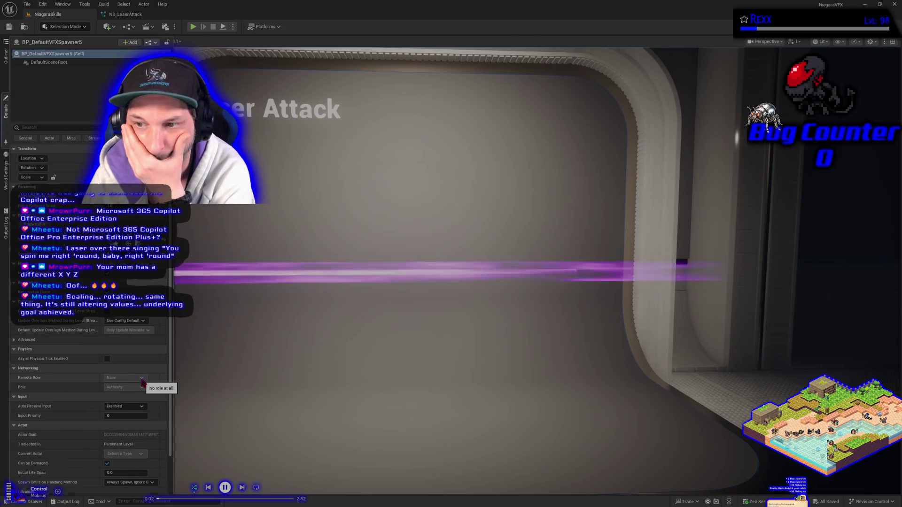
click(125, 15)
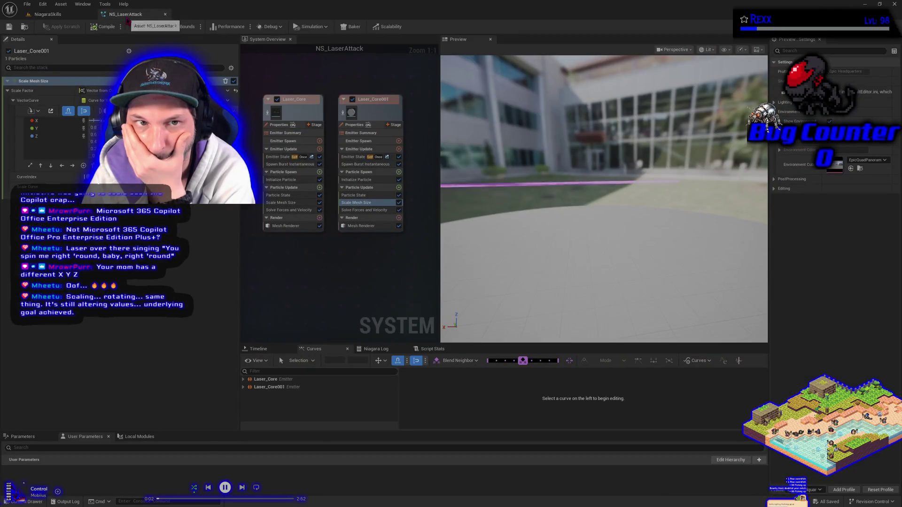
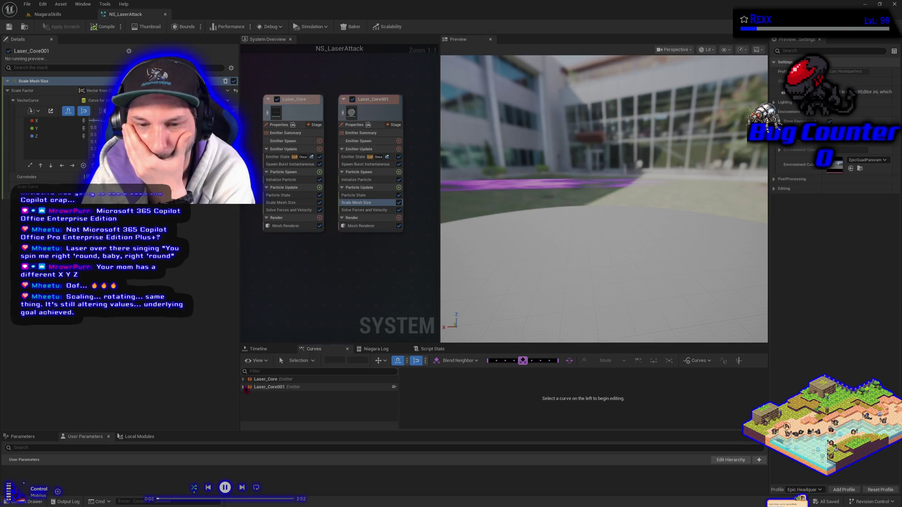
- Expand Laser_Core001's Scale Mesh Size Scale Factor and display the X curve
click(247, 395)
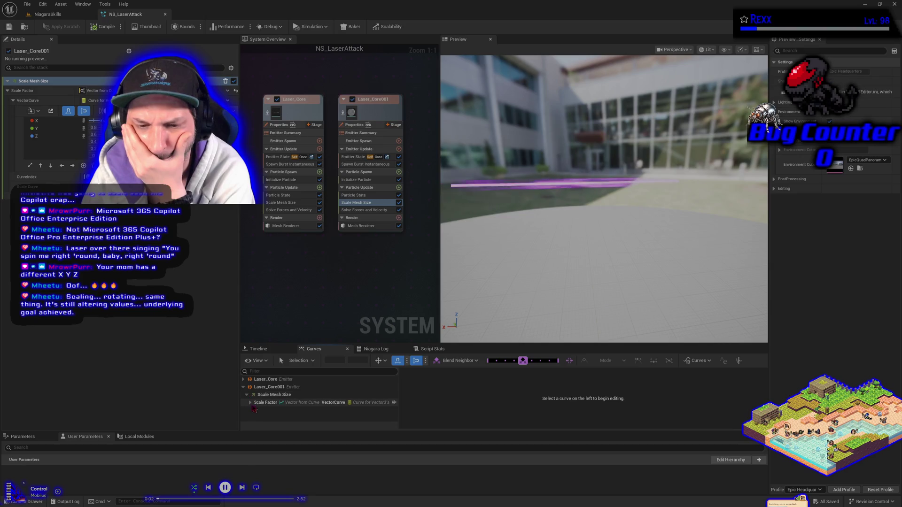
scroll(251, 405, down, 1)
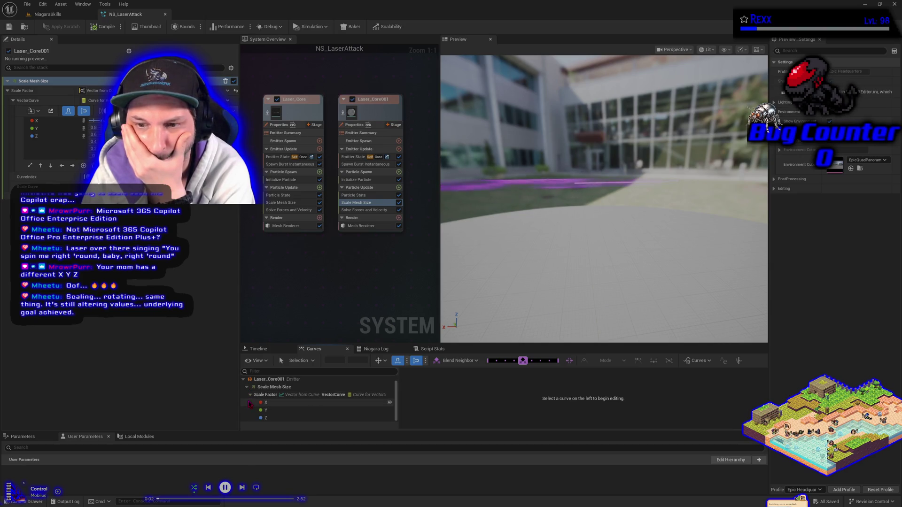
click(281, 403)
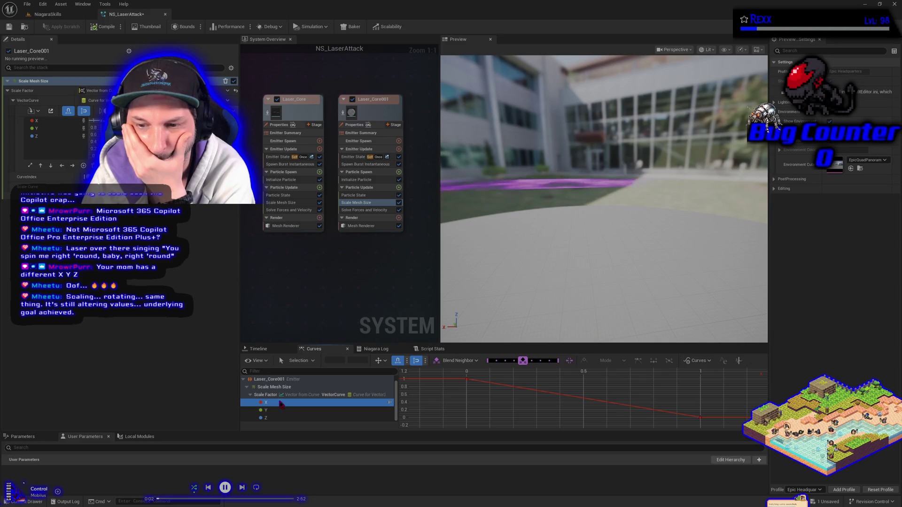
click(284, 410)
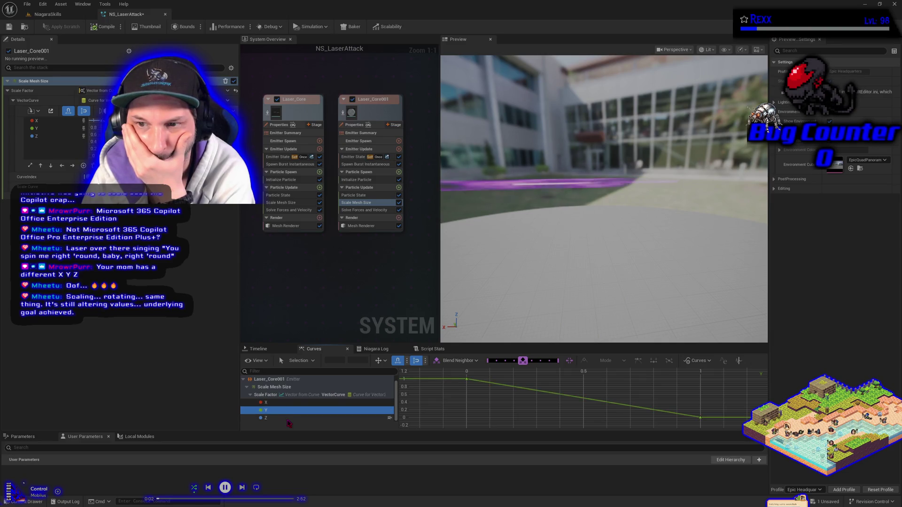
click(285, 404)
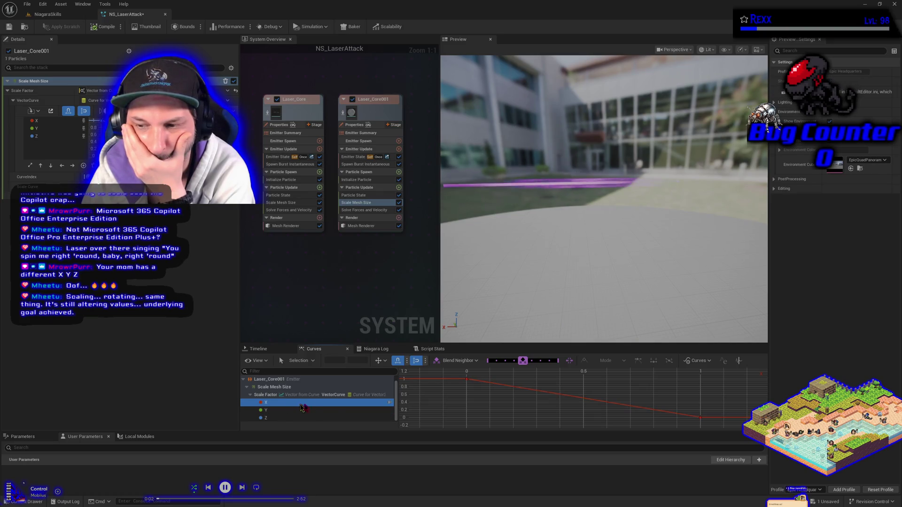
- Set the X curve's end key at time 1 to value 1
click(700, 418)
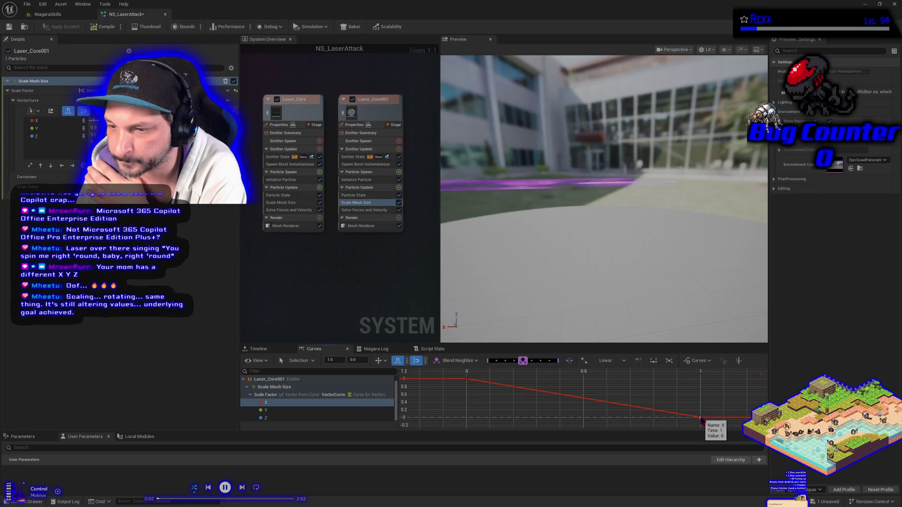
click(358, 360)
text(1)
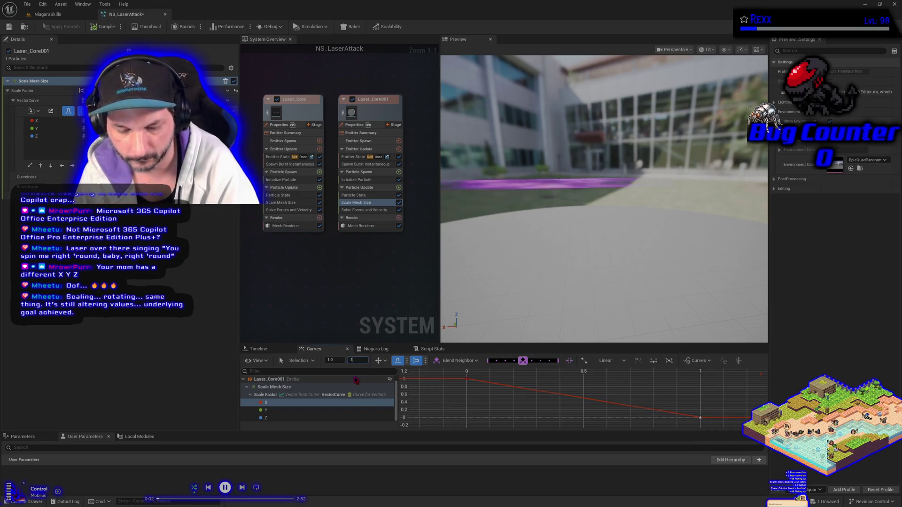
key(Return)
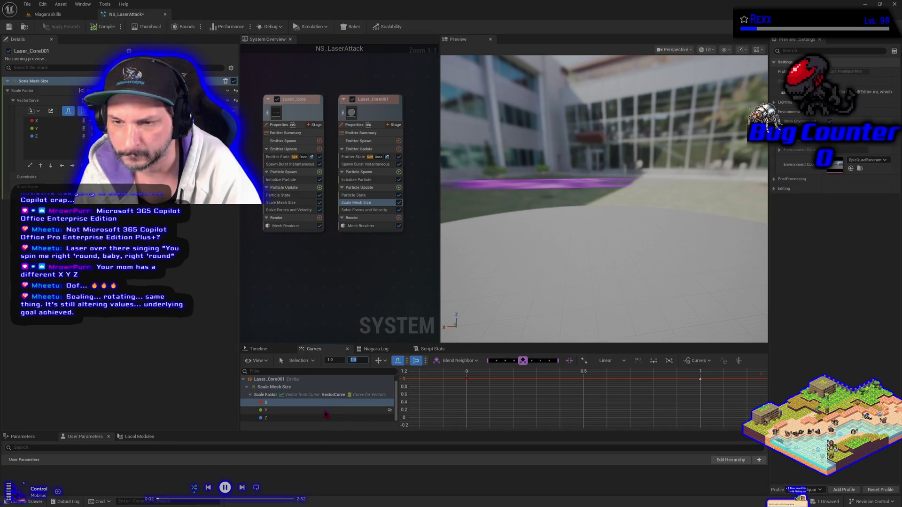
click(326, 412)
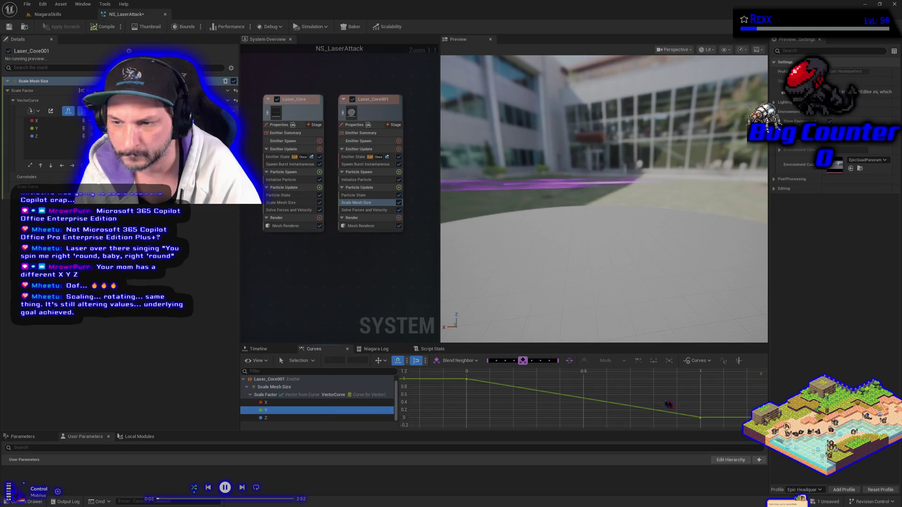
- Set the Y curve's time-1 key to value 1 and its time-0 key to 0
click(700, 417)
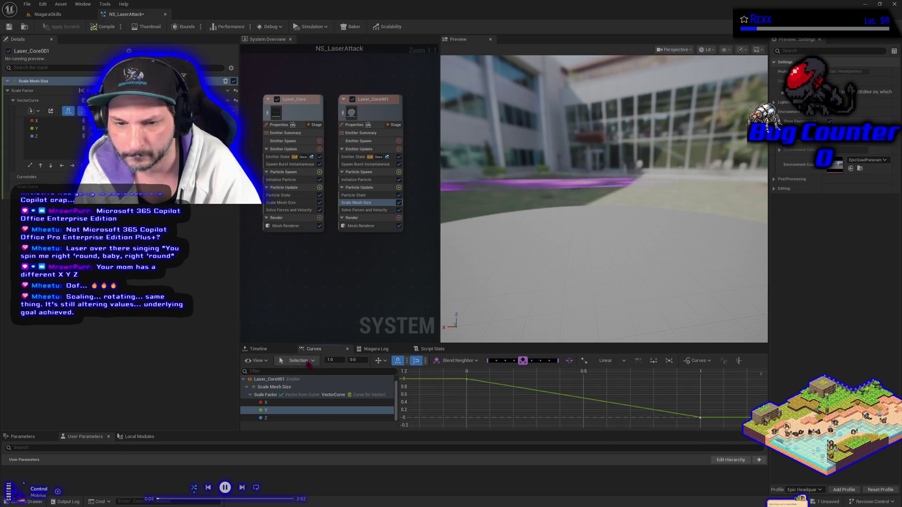
click(362, 361)
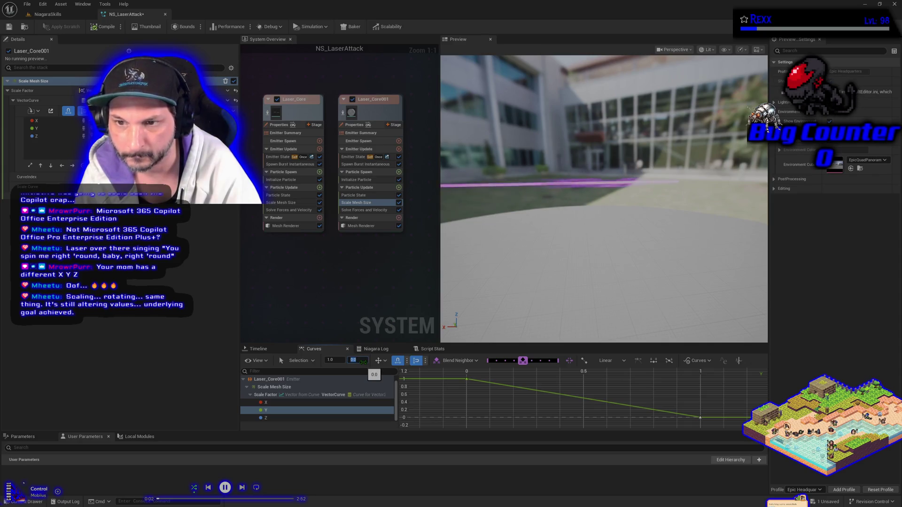
text(1)
key(Return)
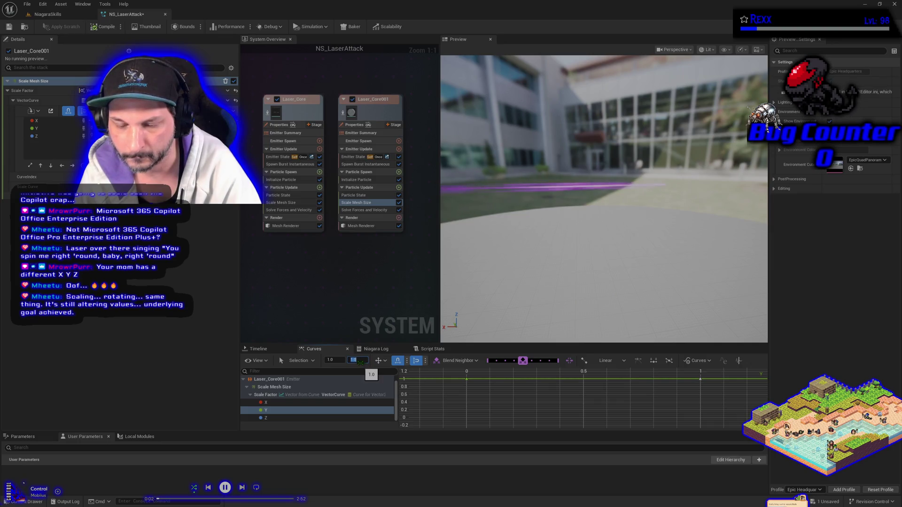
click(466, 380)
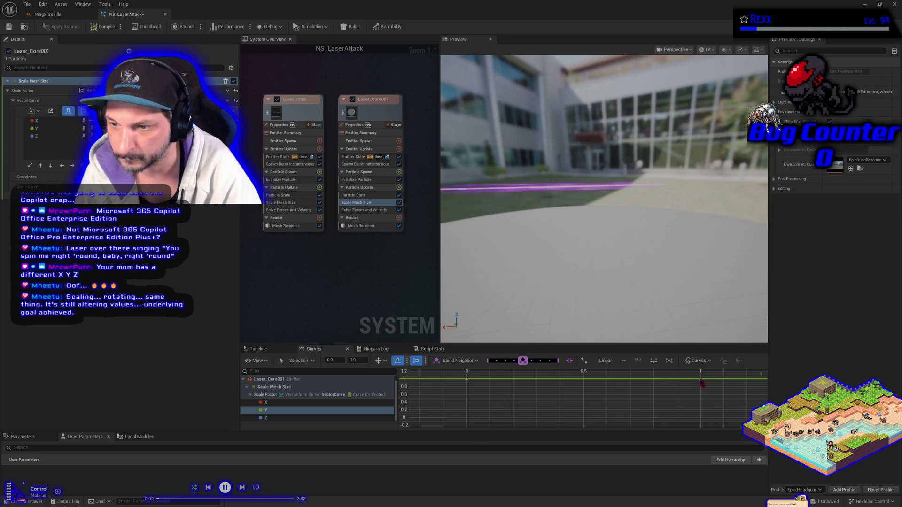
click(354, 360)
text(0)
key(Return)
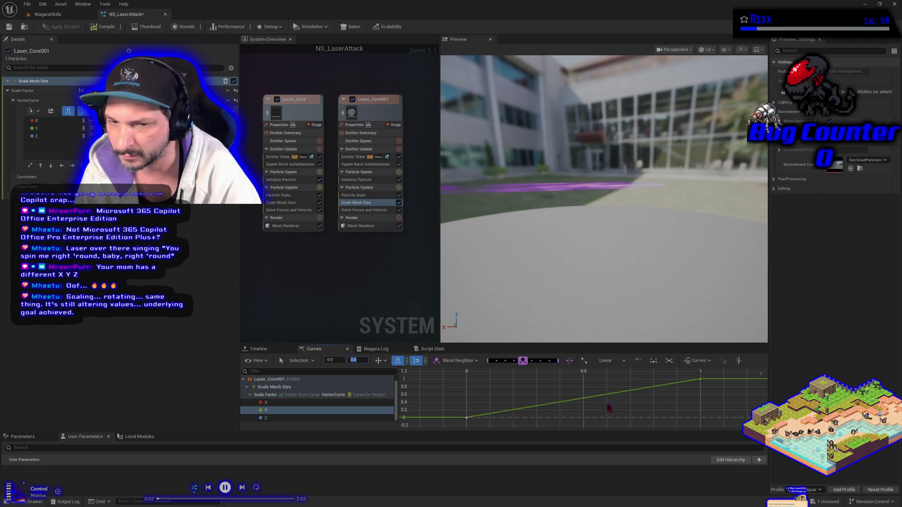
- Add a Y curve key at time 0.2 with value 1
middle_click(513, 411)
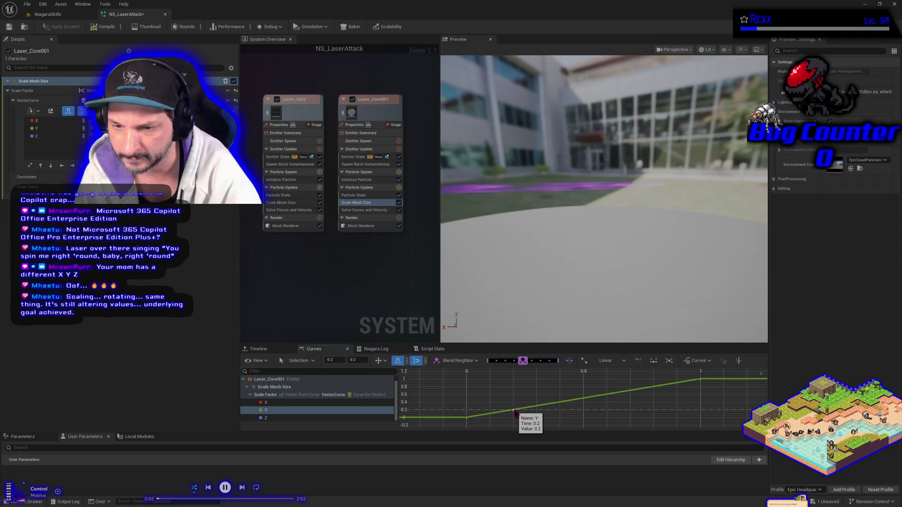
click(353, 359)
text(1)
key(Return)
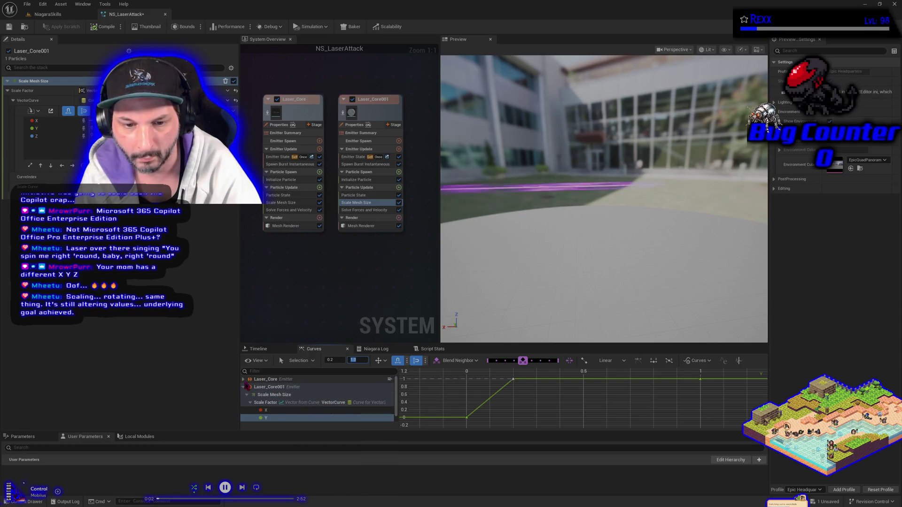
click(243, 380)
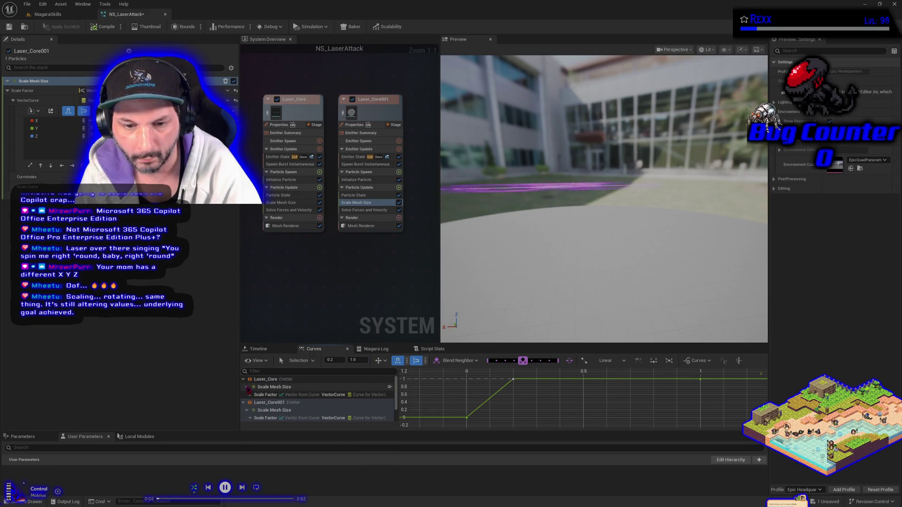
click(249, 395)
click(285, 403)
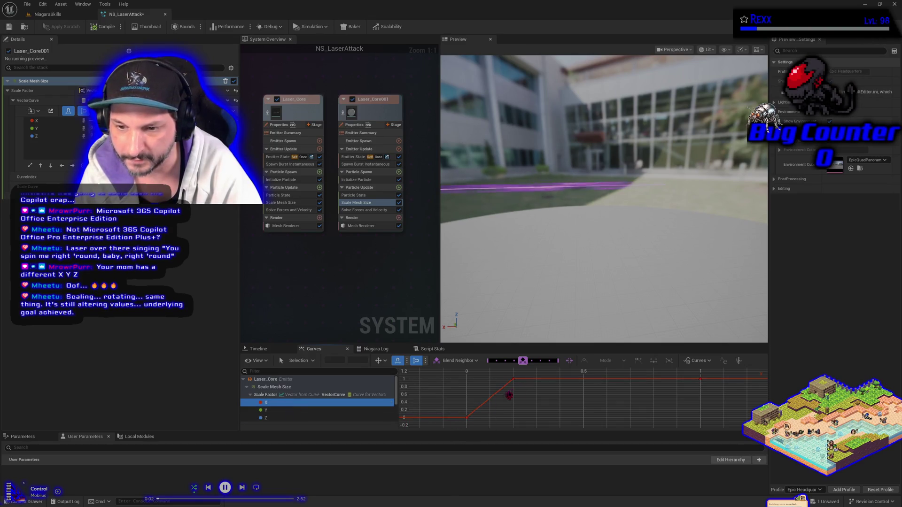
mouse_move(515, 383)
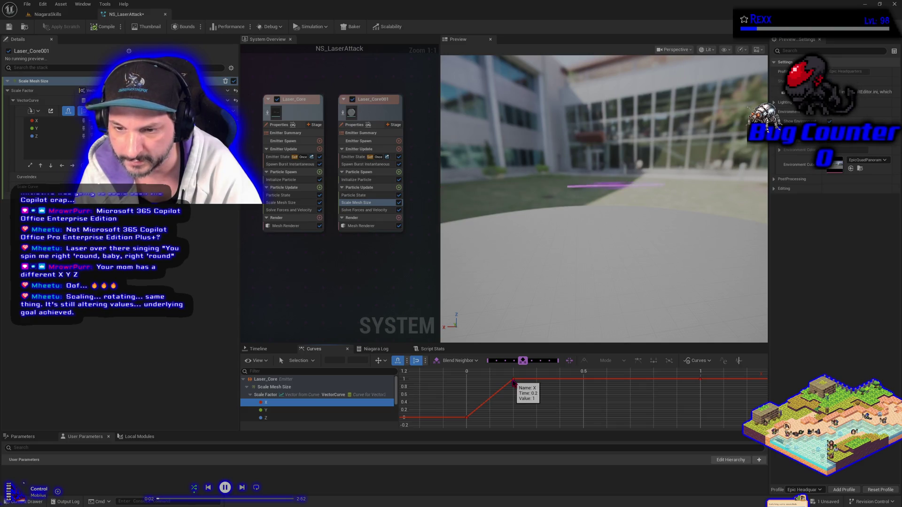
scroll(297, 415, down, 2)
scroll(297, 415, down, 1)
click(294, 410)
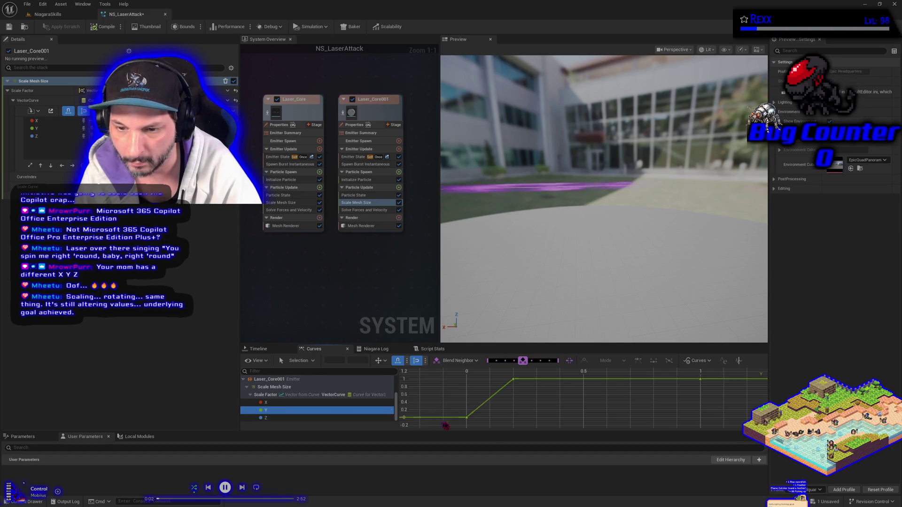
mouse_move(469, 422)
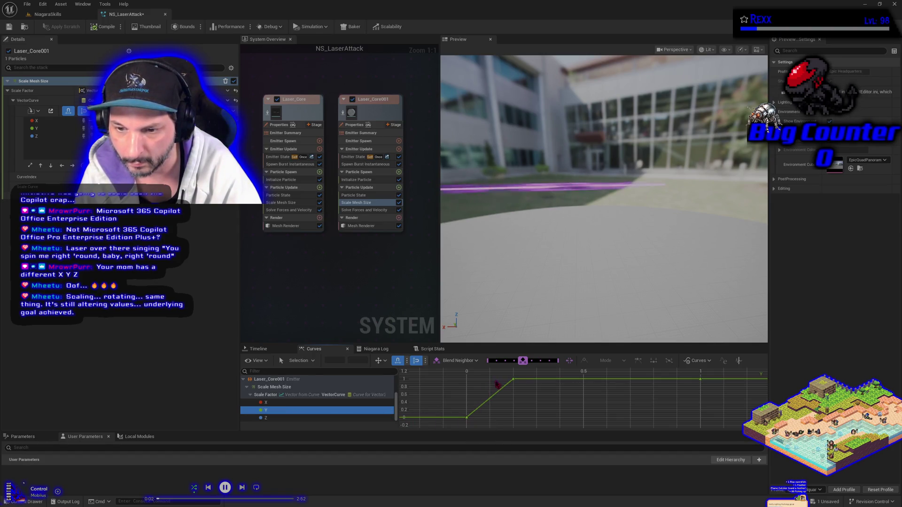
mouse_move(515, 383)
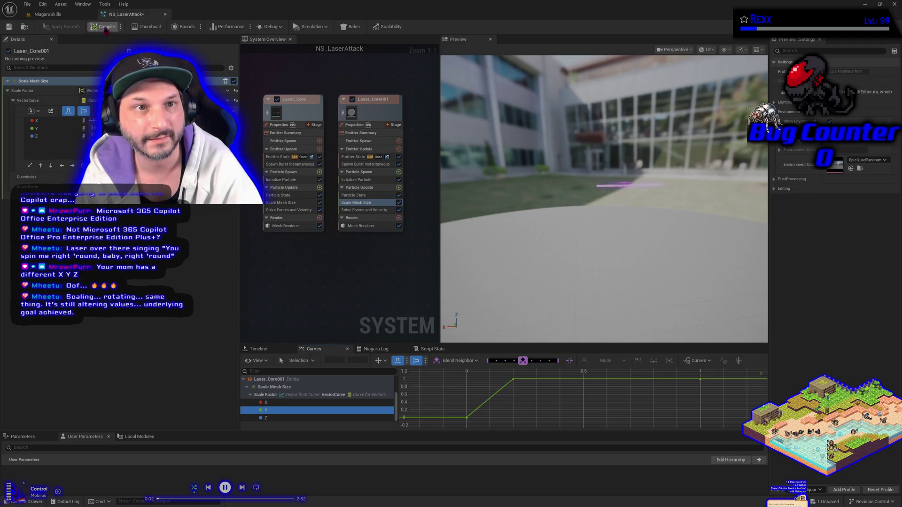
- Preview the purple laser in the level in Game View (G), then return to NS_LaserAttack
click(44, 15)
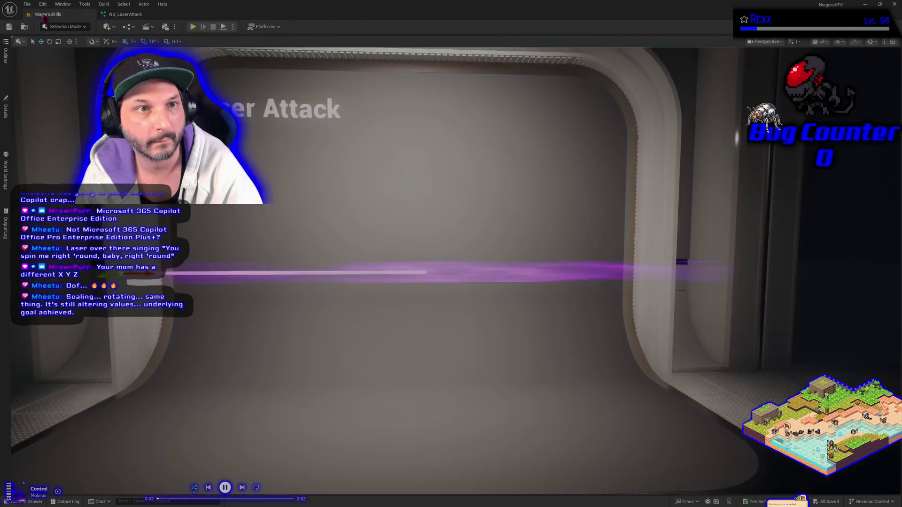
click(5, 116)
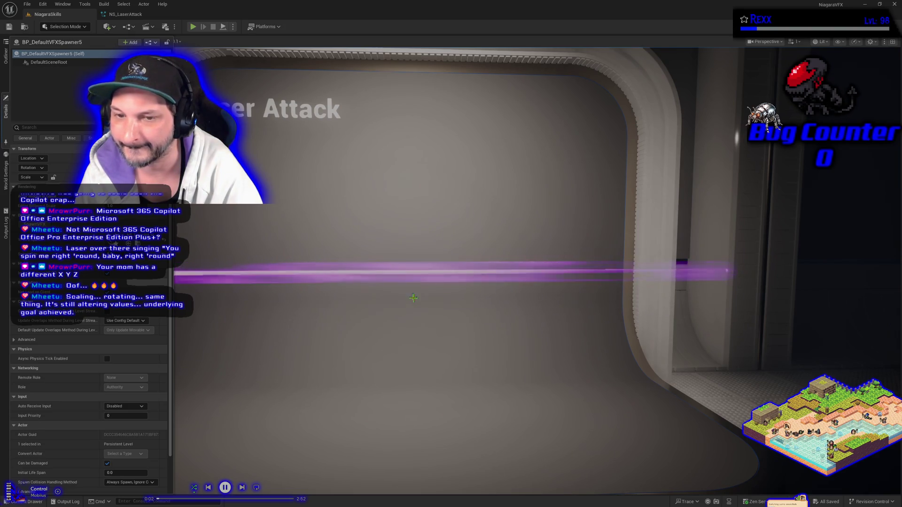
scroll(414, 298, down, 5)
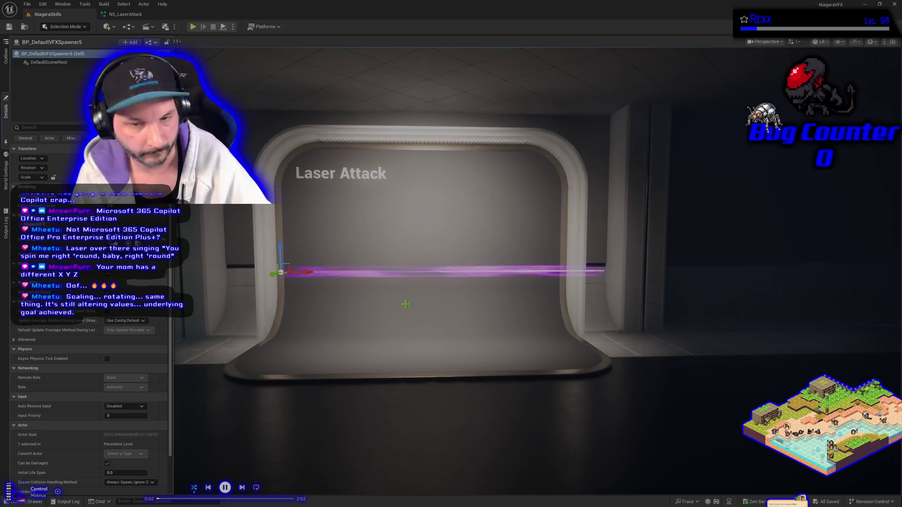
key(g)
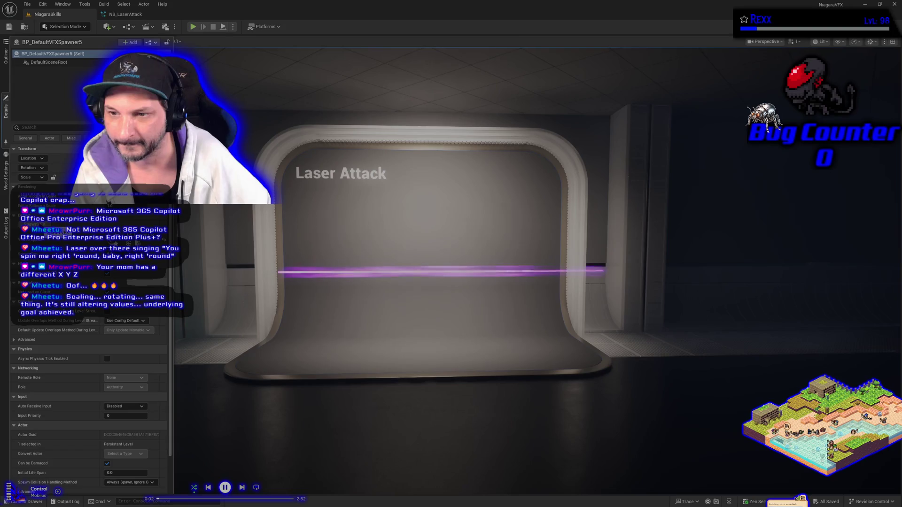
click(125, 14)
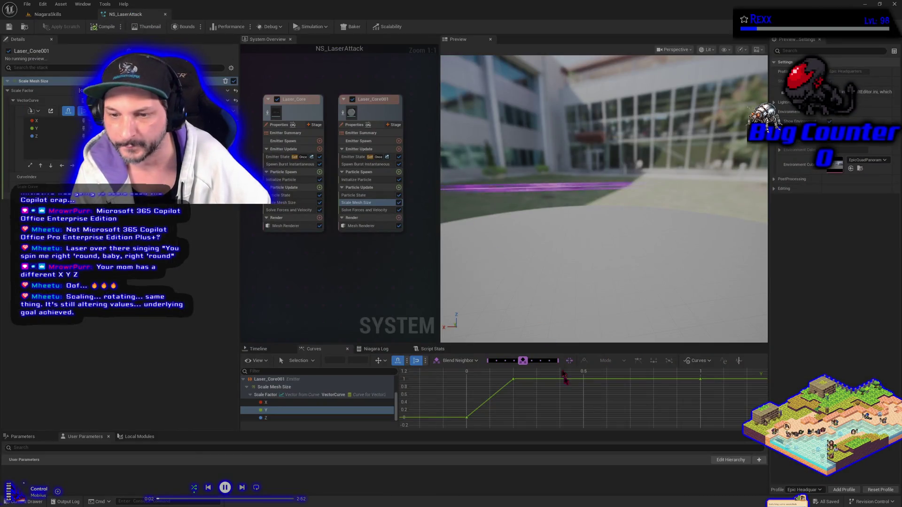
- Try the Y curve's top key at times 0.4, 0.3 and 0.35, then return it to 0.2
click(513, 380)
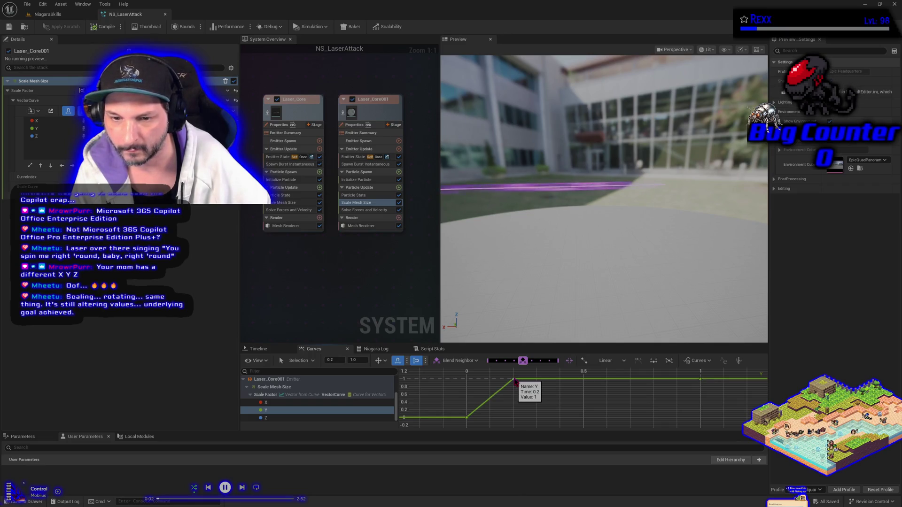
drag(515, 382, 499, 382)
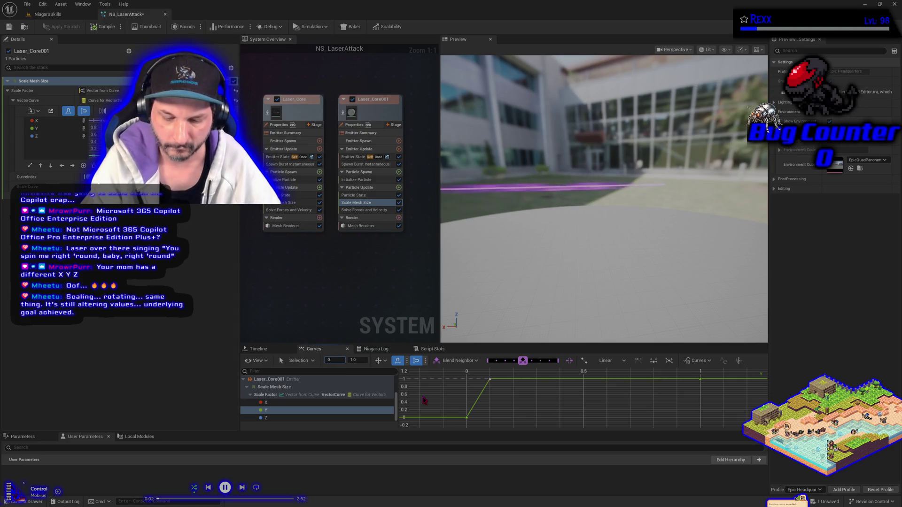
text(.4)
key(Return)
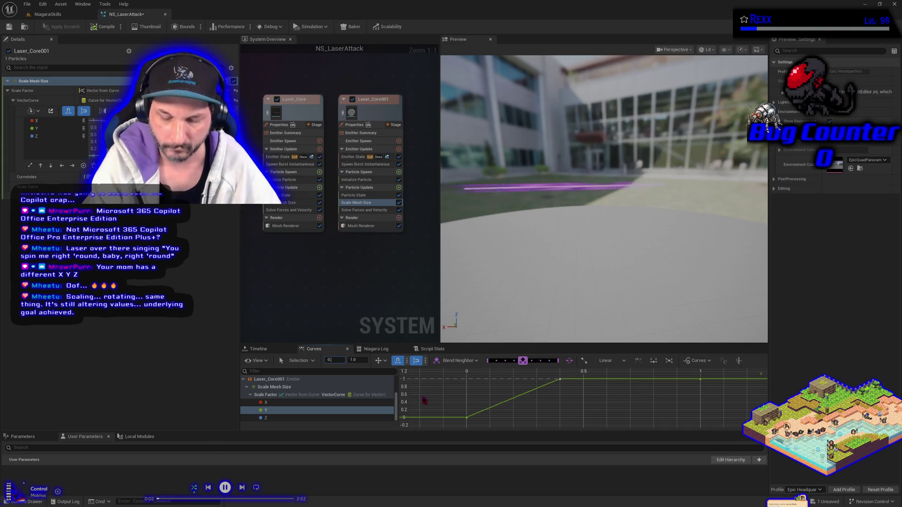
text(0.3)
key(Return)
text(0.35)
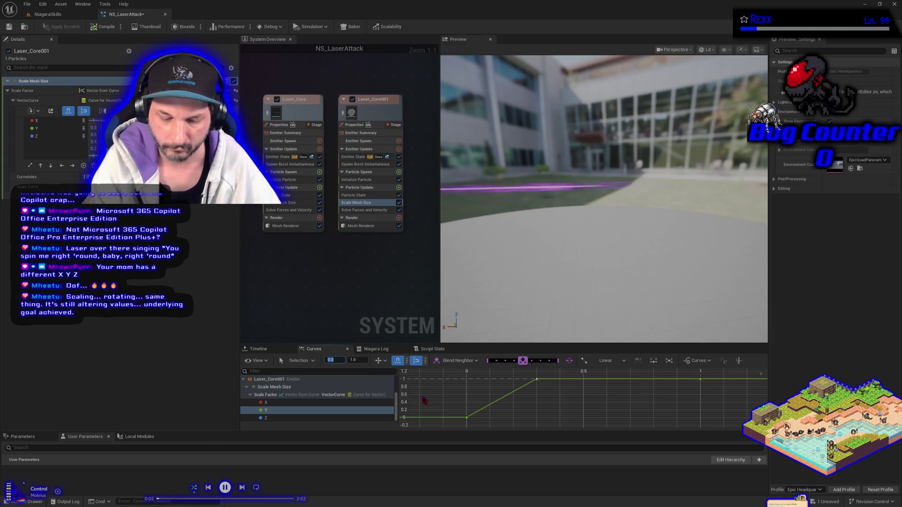
key(Return)
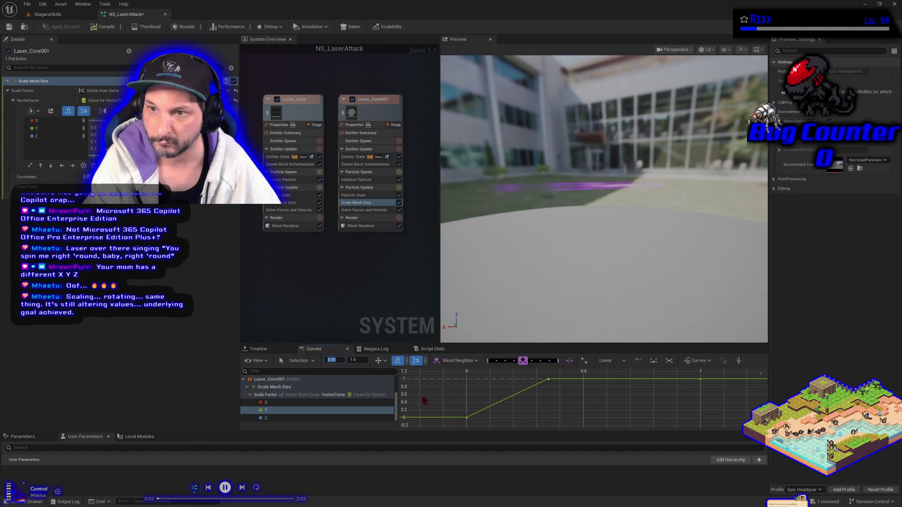
text(0.4)
key(Return)
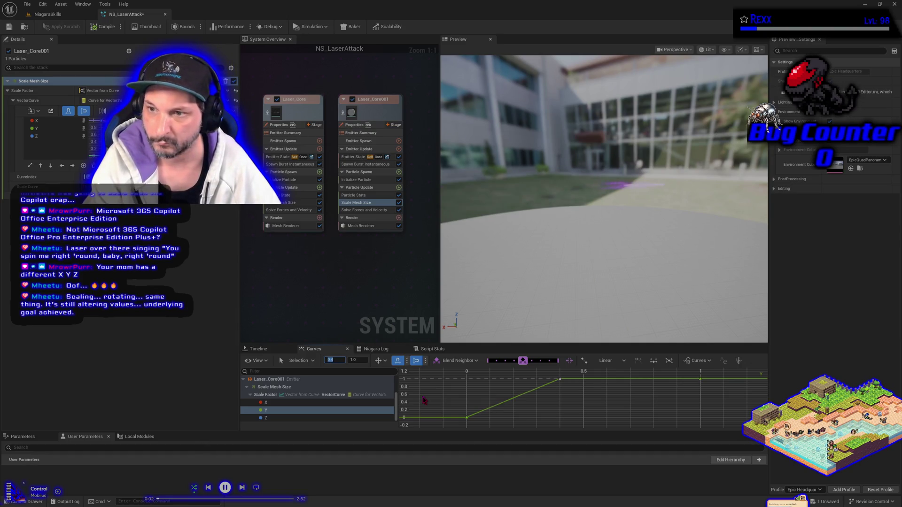
text(0.2)
key(Return)
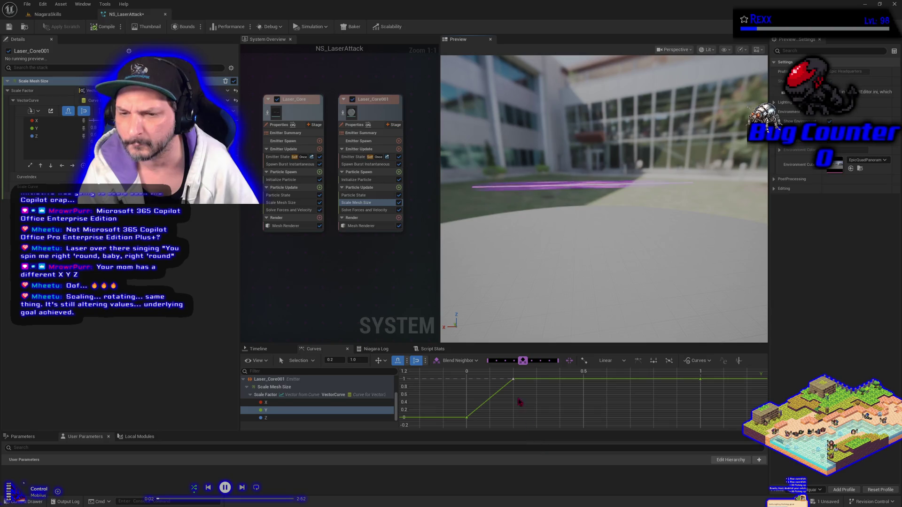
- After testing 0.5, 0.1 and 0.3, set the top key to time 0.25 and save
mouse_move(513, 382)
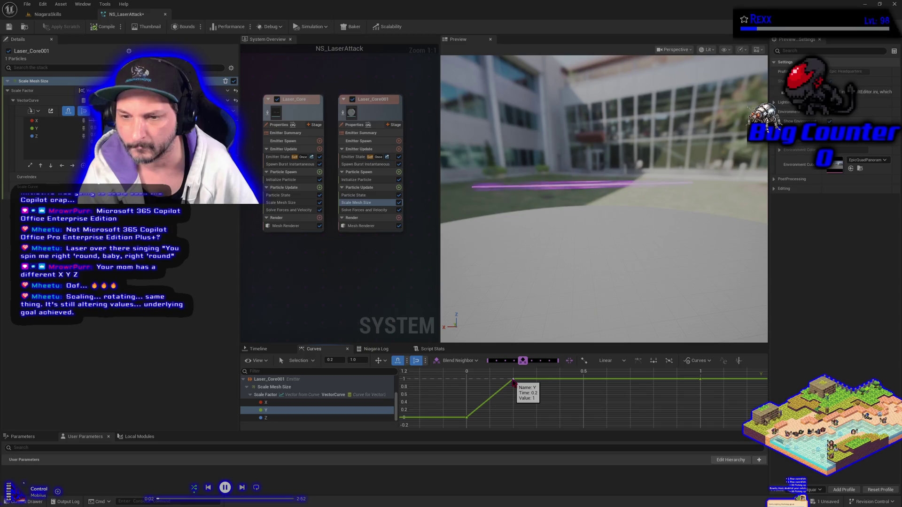
click(339, 360)
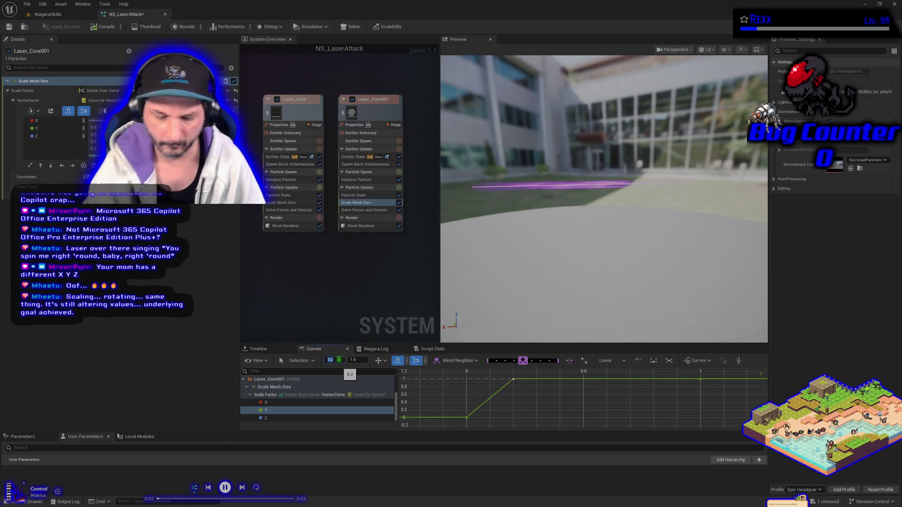
text(0.5)
key(Return)
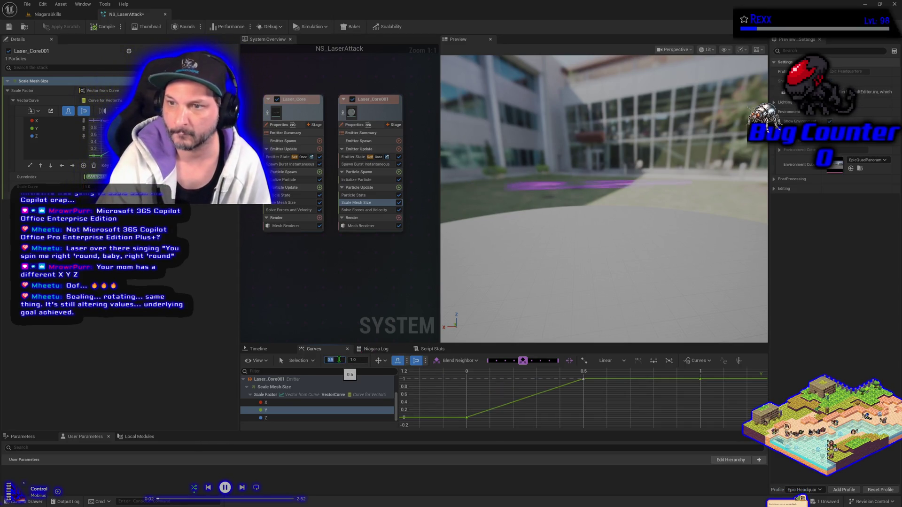
text(.1)
key(Return)
text(0.3)
key(Return)
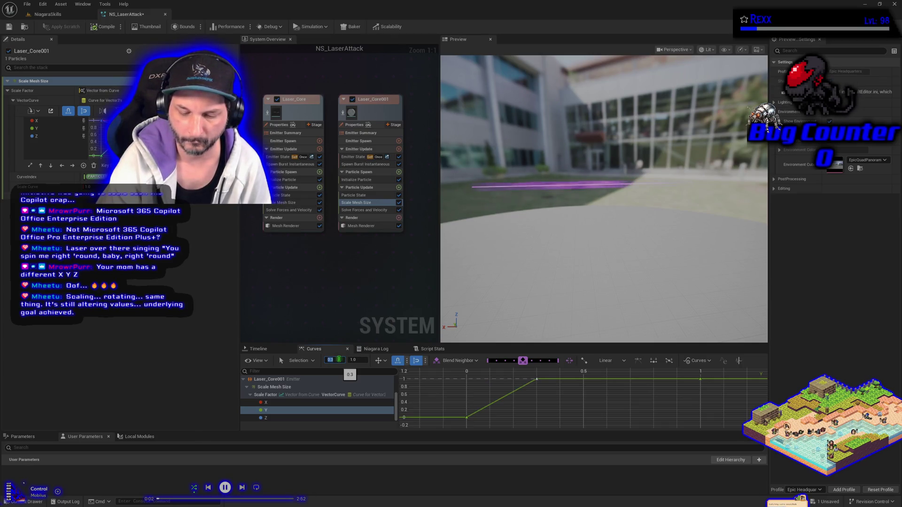
text(0.25)
key(Return)
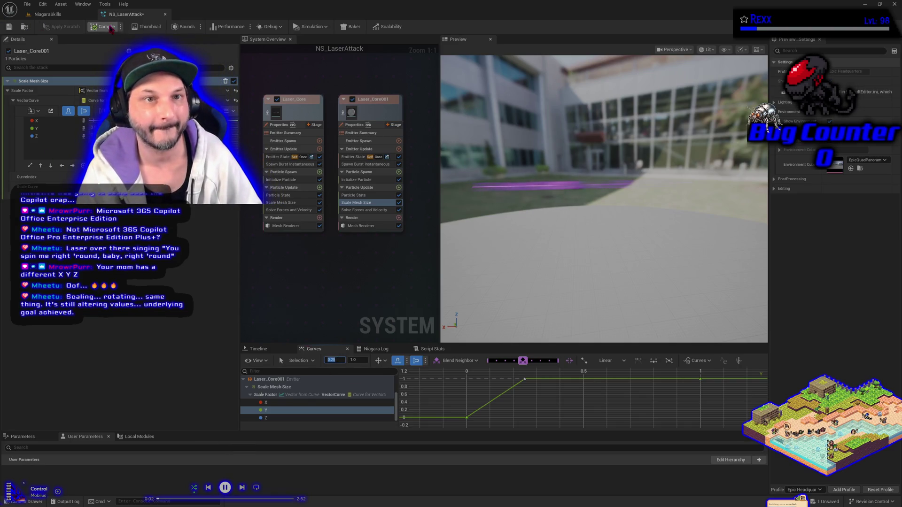
click(9, 27)
- Go back to the NiagaraSkills level with the spawner's details shown, then switch to the Claude chat
click(45, 14)
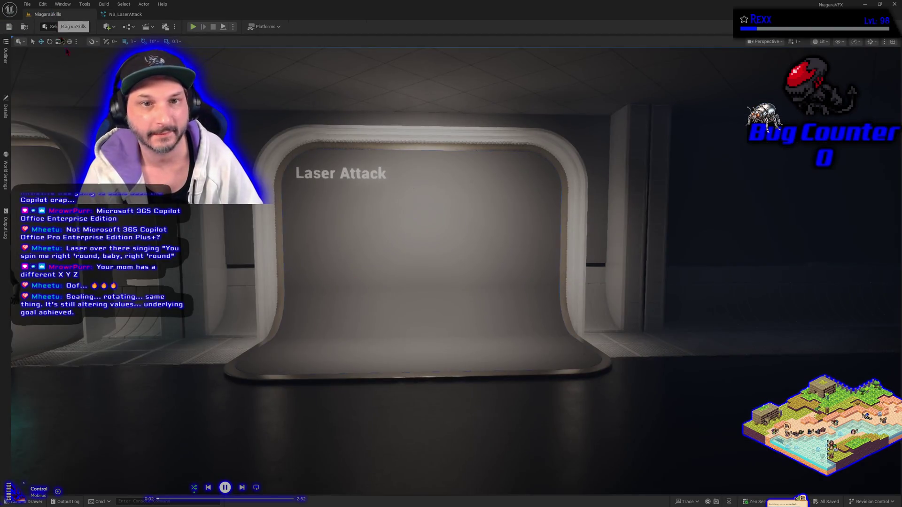
click(6, 113)
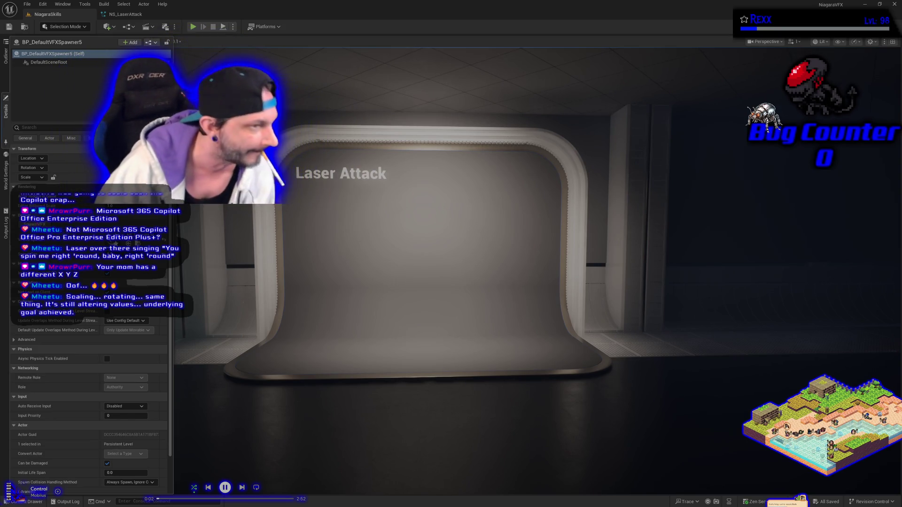
key(alt+Tab)
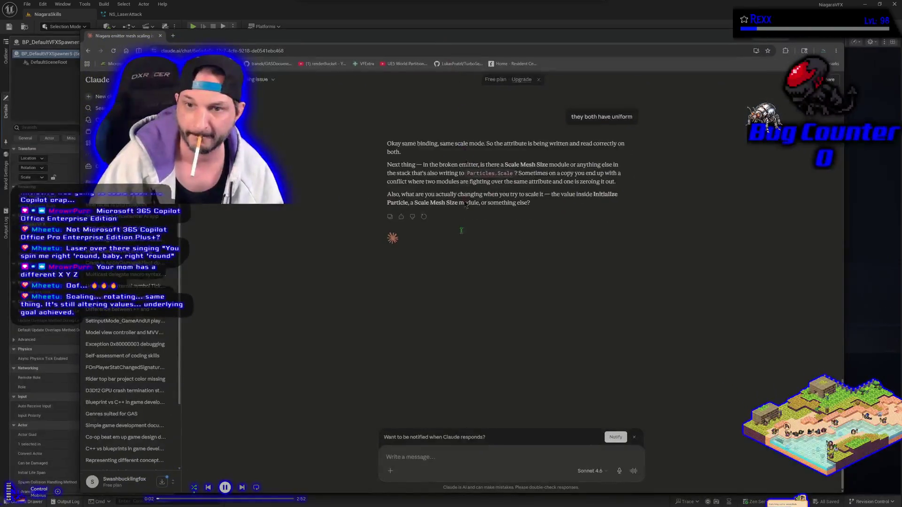
- Tell Claude the fix was scaling a different axis, then reply 'Its not. goes in same direction'
text(it was because i)
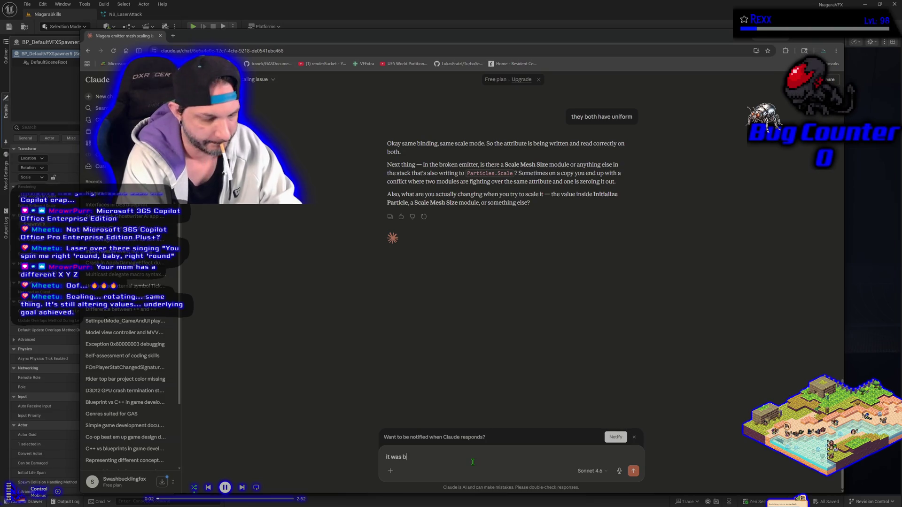
text( had)
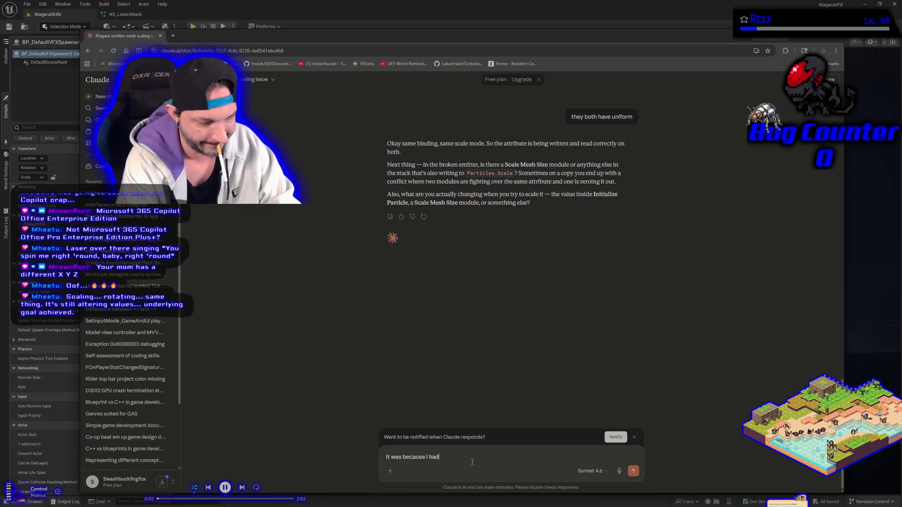
text( to scale a dif)
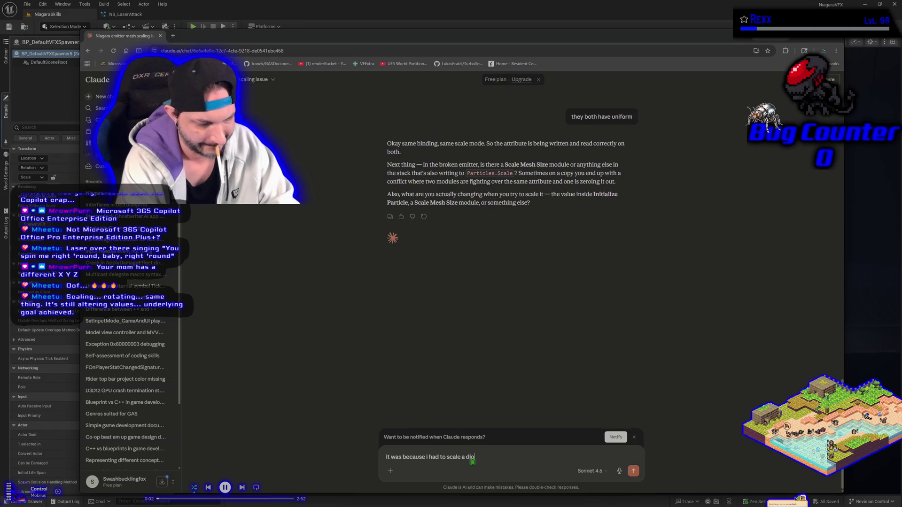
text(ferent axis apparently)
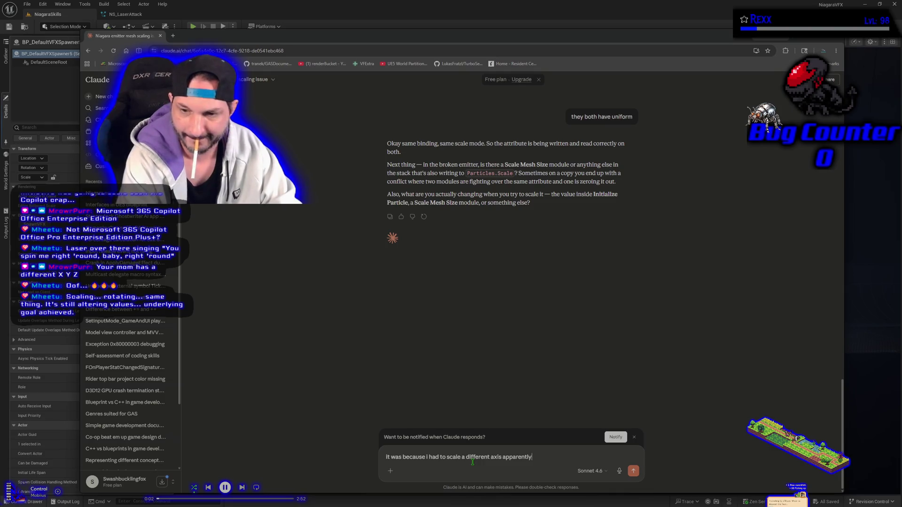
text(. figured it)
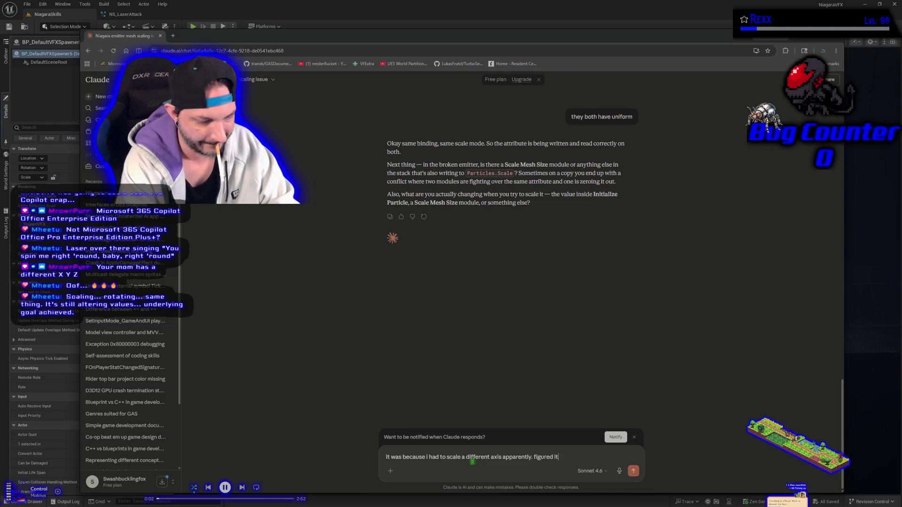
text( out, without y)
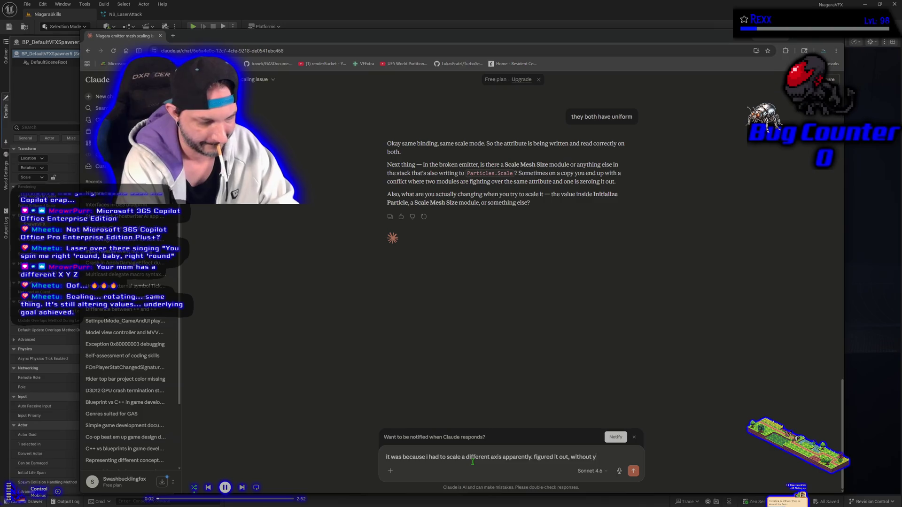
text(ou.)
key(Return)
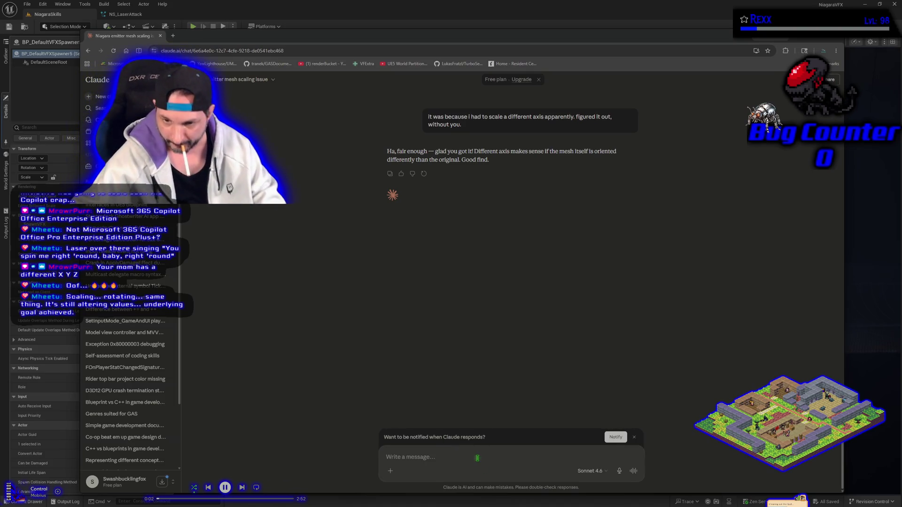
text(Its not. s)
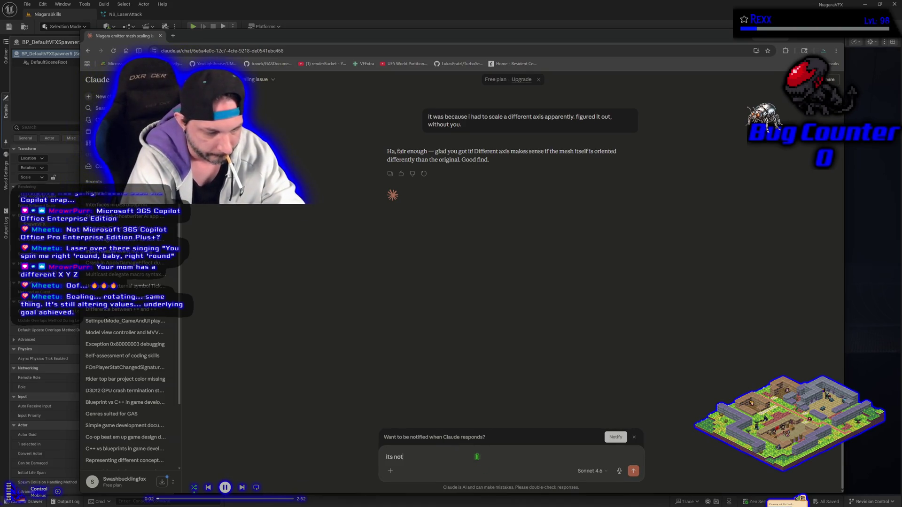
key(BackSpace)
key(BackSpace)
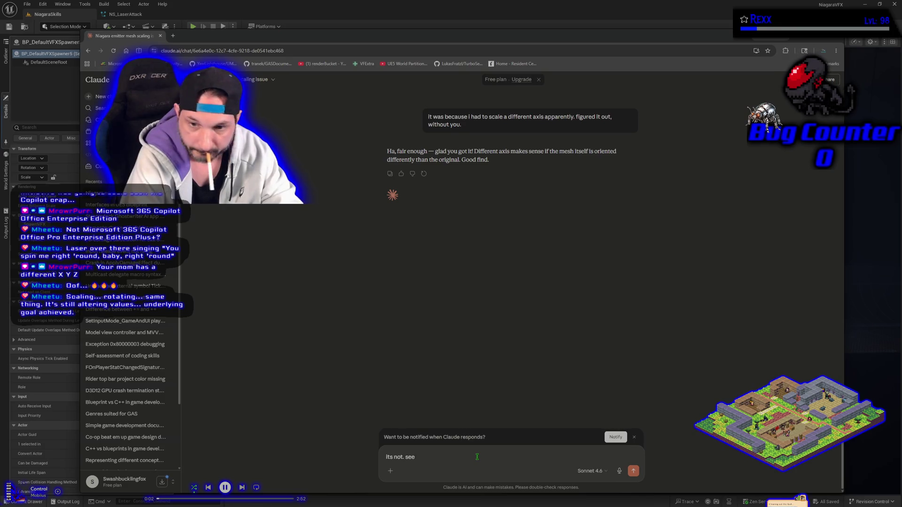
text(goes in )
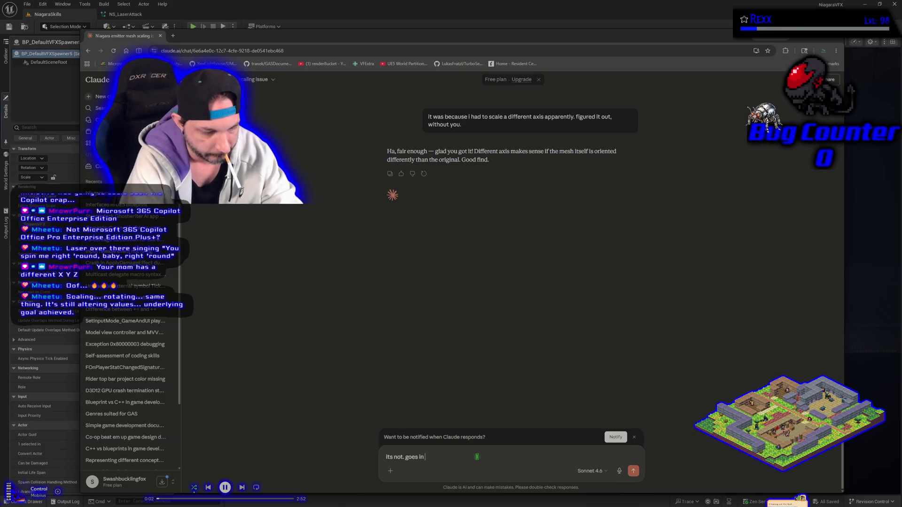
text(same direction)
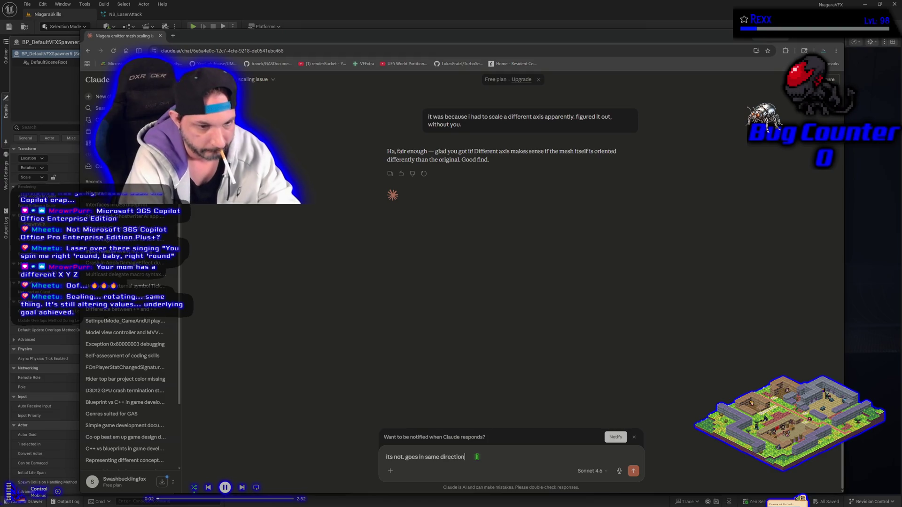
key(Return)
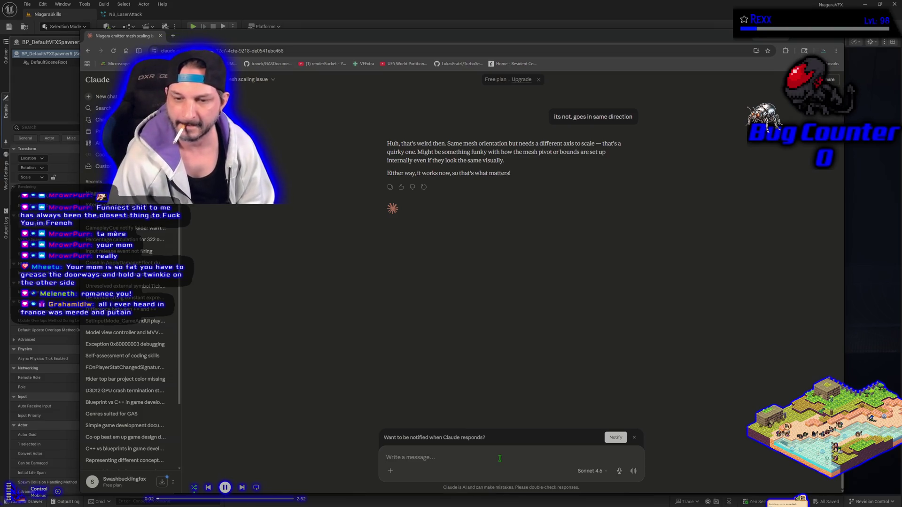
- Send 'is that all that maters tho kinda feelks like your playing it off.' and start explaining the cylinders
text(is tha)
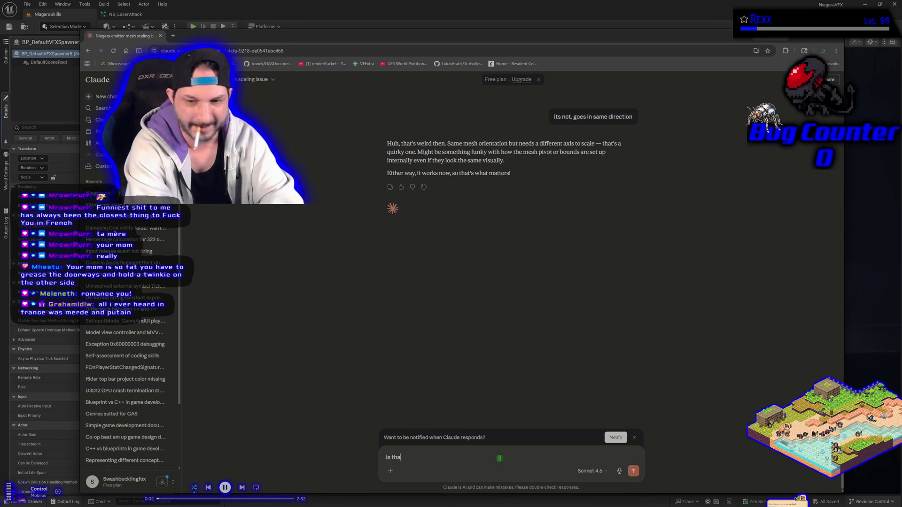
text(t all that ma)
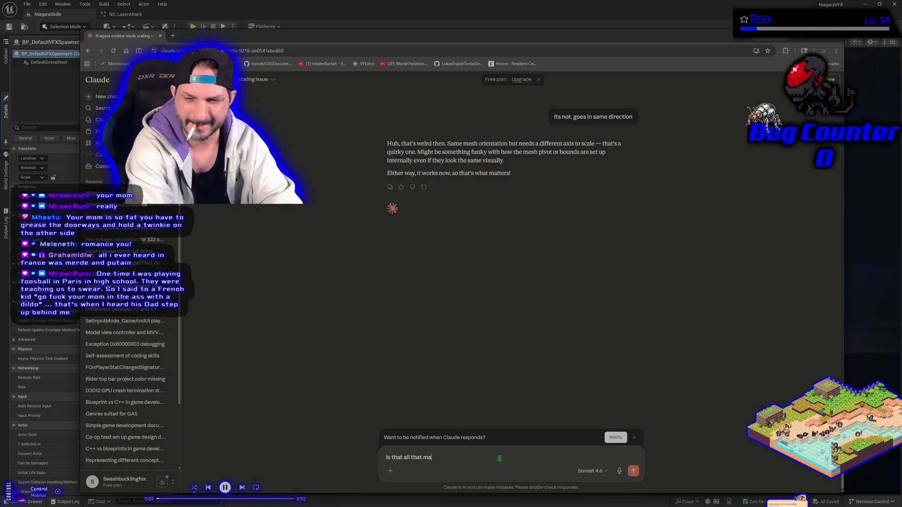
text(tters tho?)
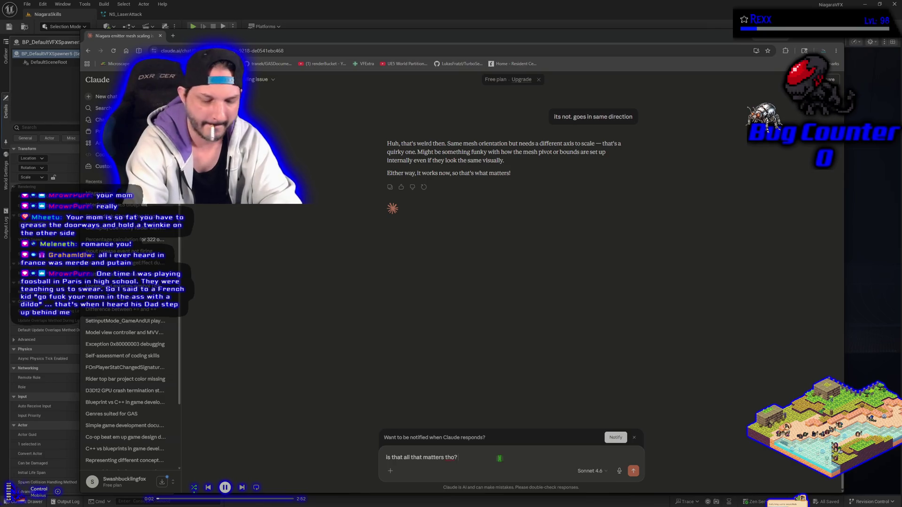
text( kinda feelks)
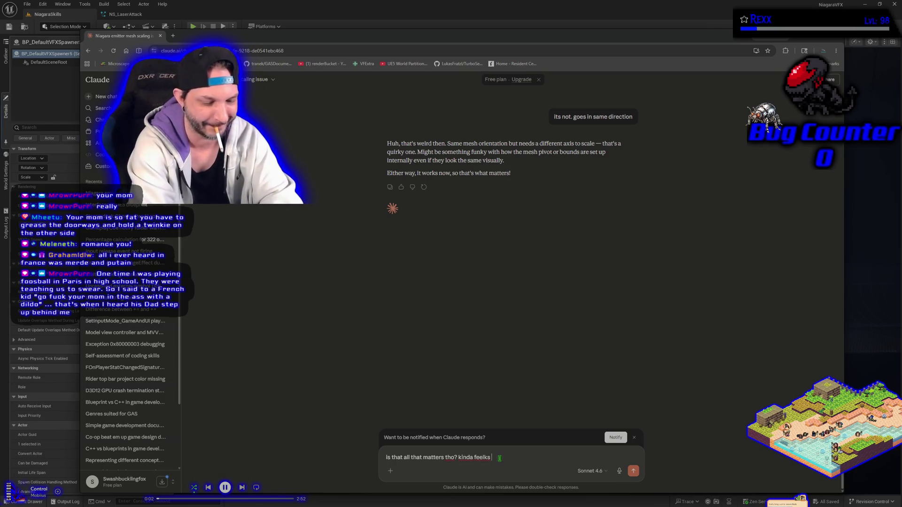
text( like your pla)
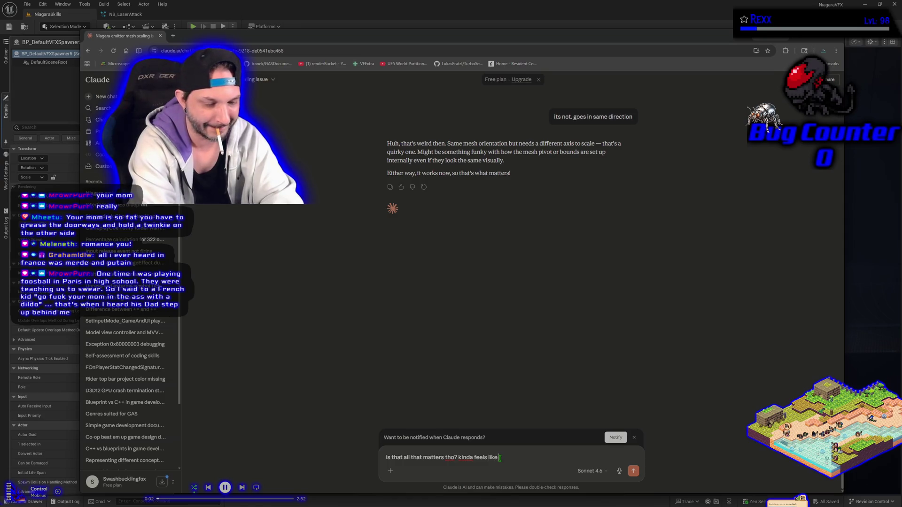
text(ying off)
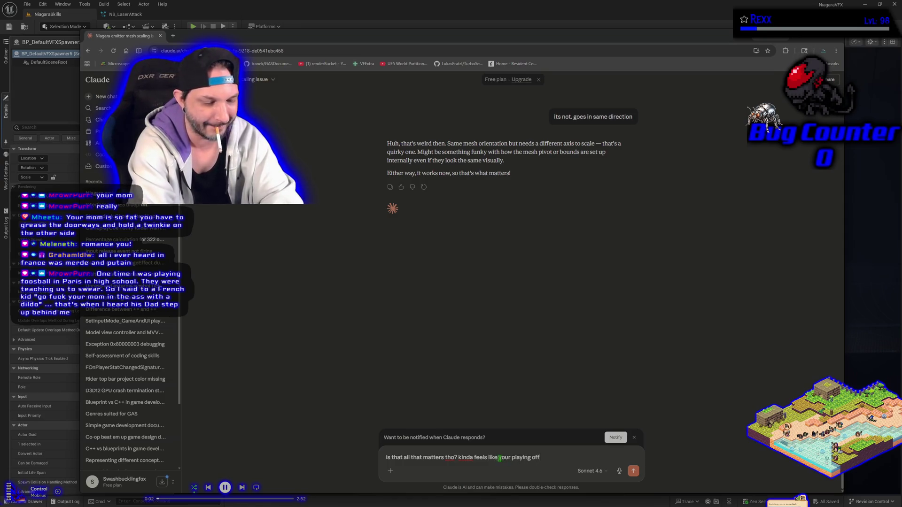
text( your mistake)
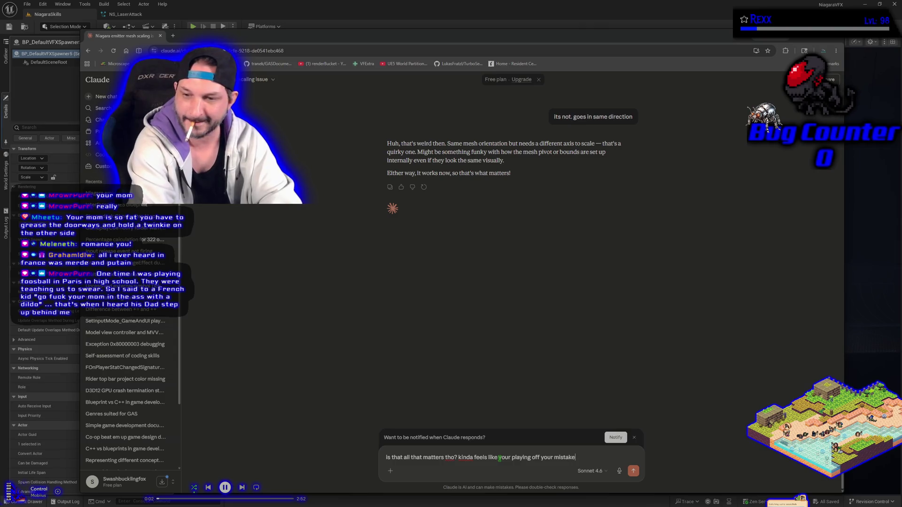
key(BackSpace)
key(BackSpace)
key(BackSpace)
key(BackSpace)
key(BackSpace)
key(BackSpace)
text(it off.)
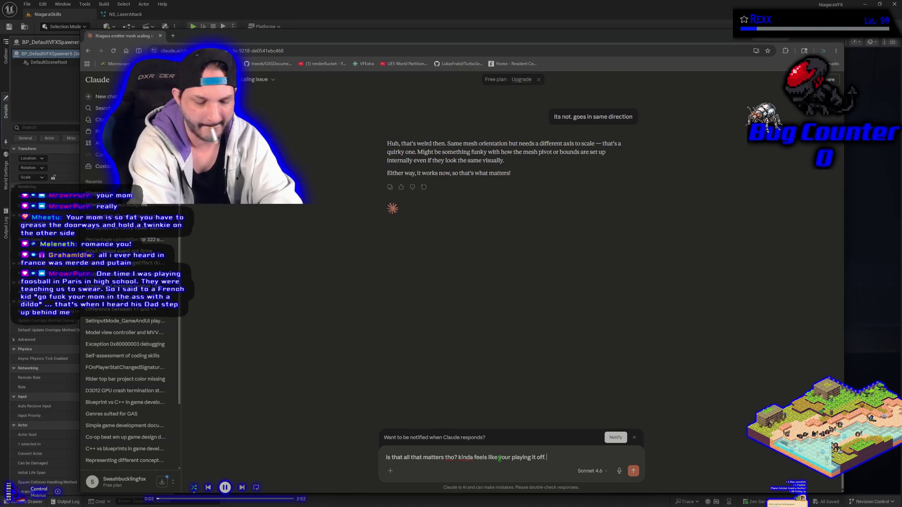
key(Return)
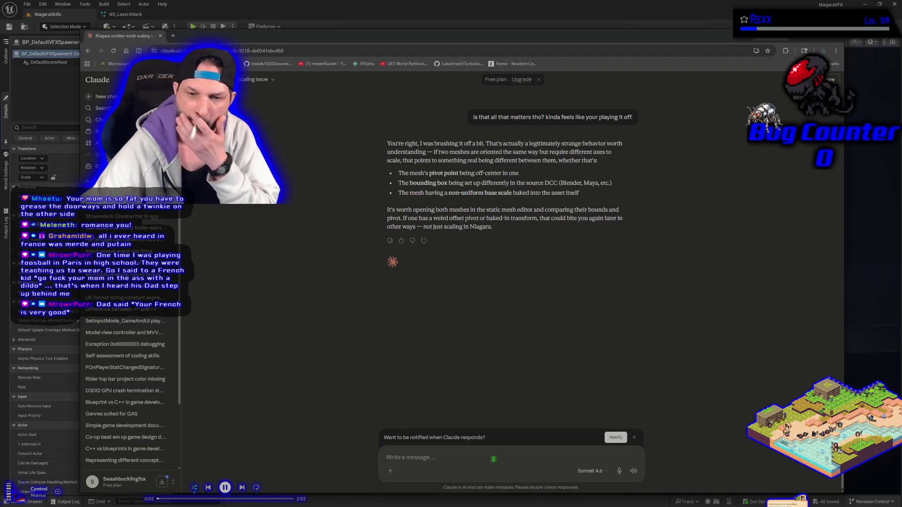
text(one was )
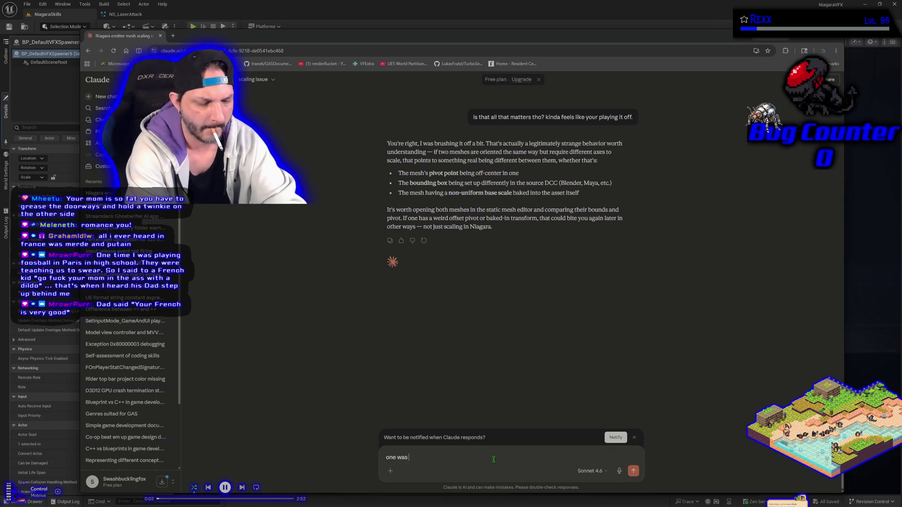
text(unreal default)
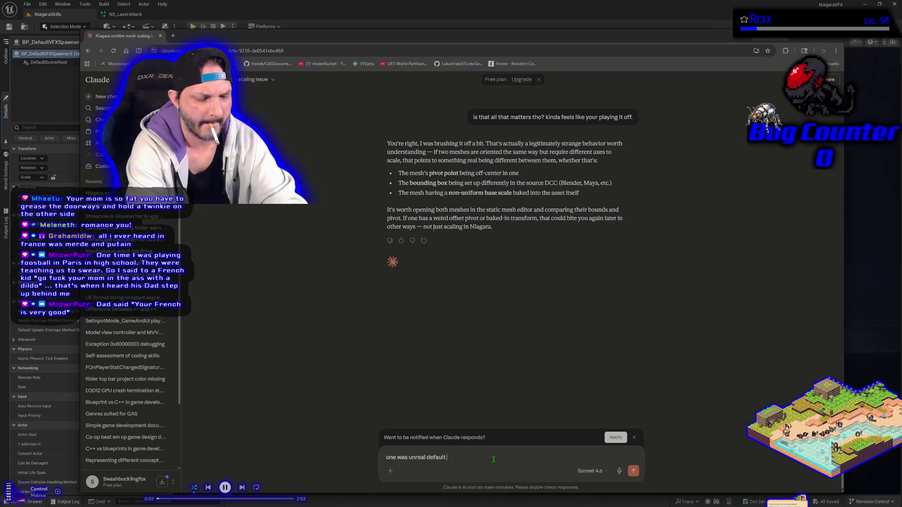
text( cylinder, )
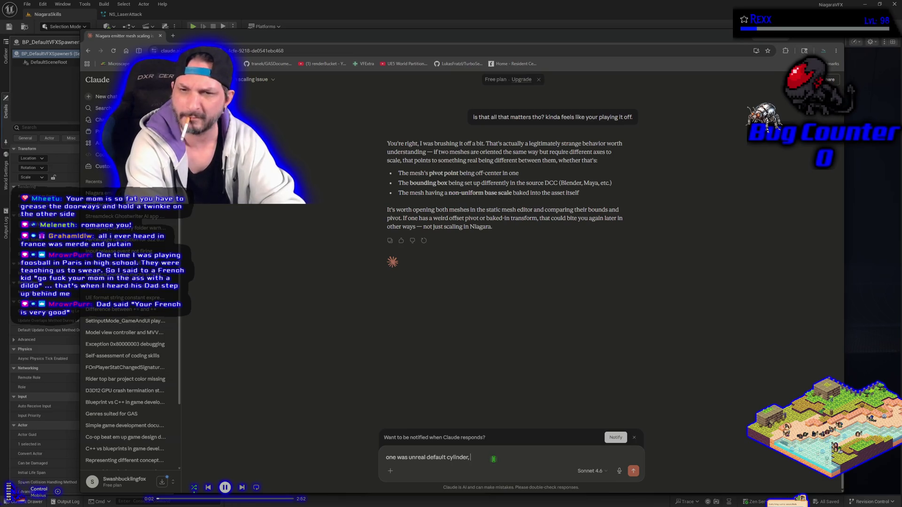
text(the oteh)
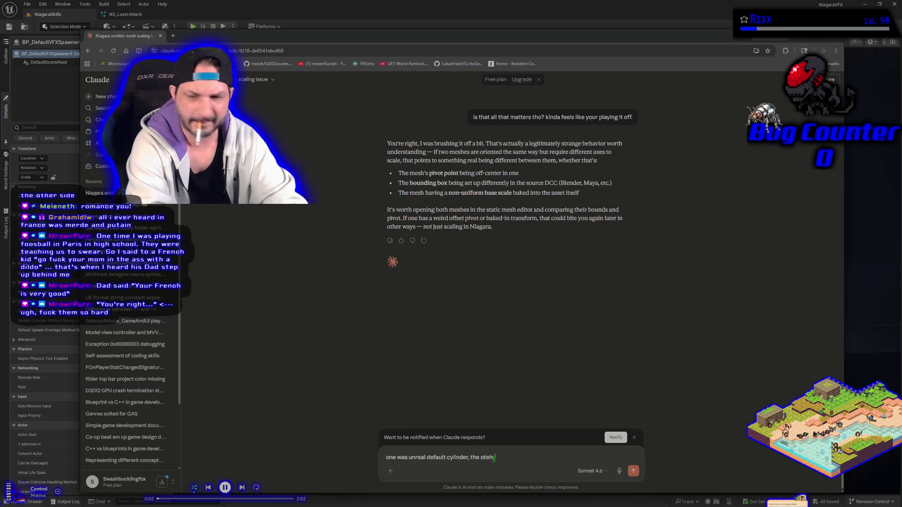
- Explain one cylinder was Unreal's default and the other Blender's with a different origin, then return to Unreal
key(BackSpace)
key(BackSpace)
text(he)
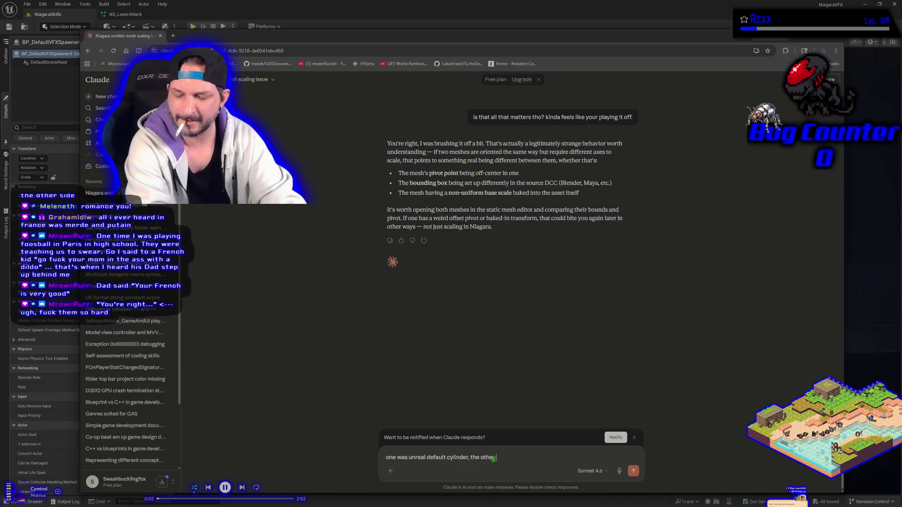
text(r was a custom)
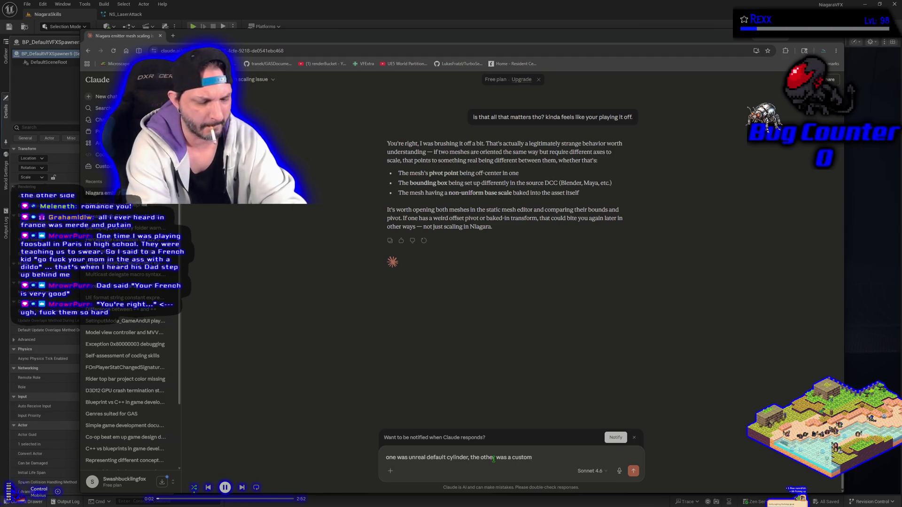
text( cylinder from blender with )
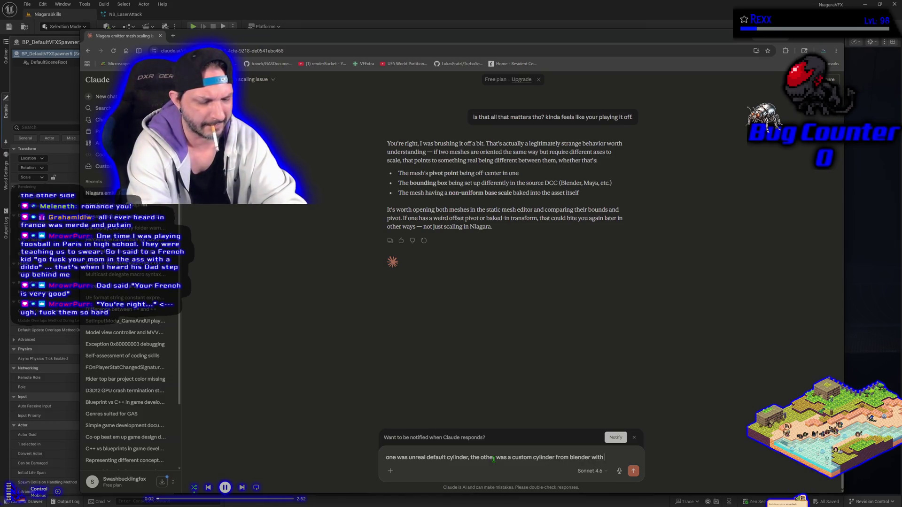
text(a different)
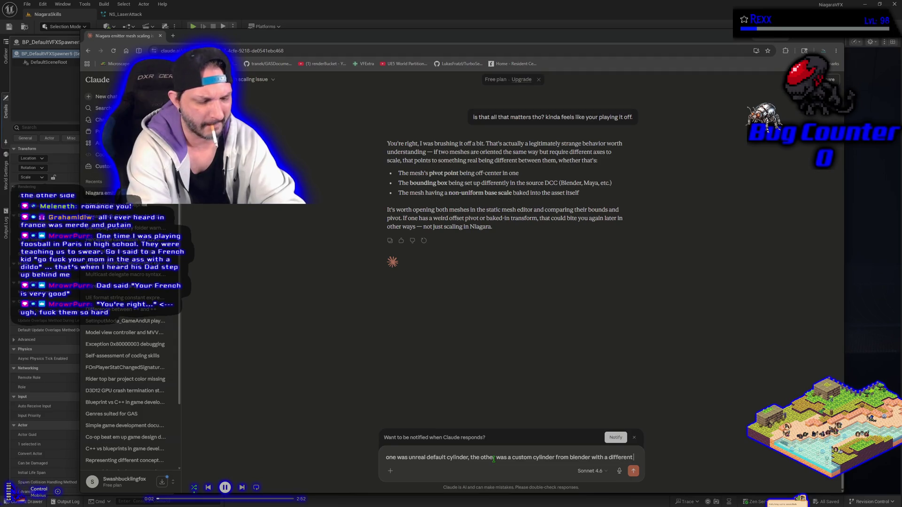
text( origin set)
key(Return)
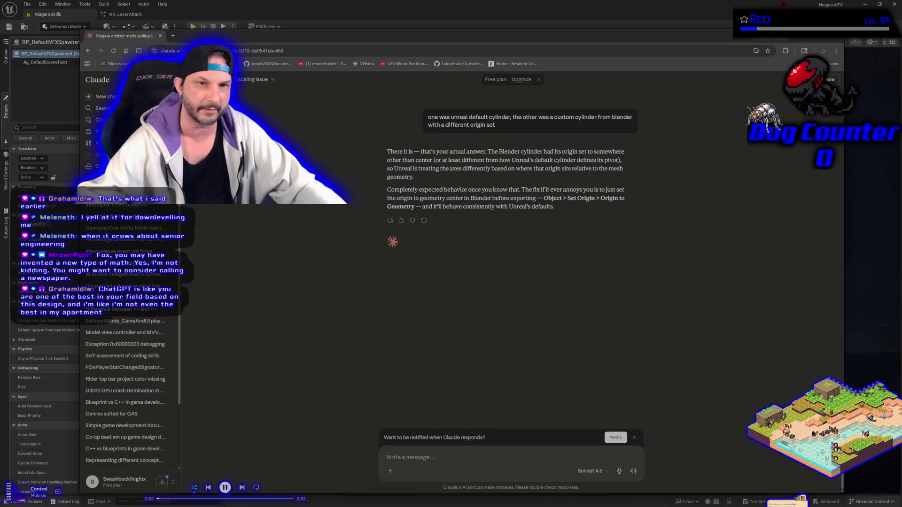
key(alt+Tab)
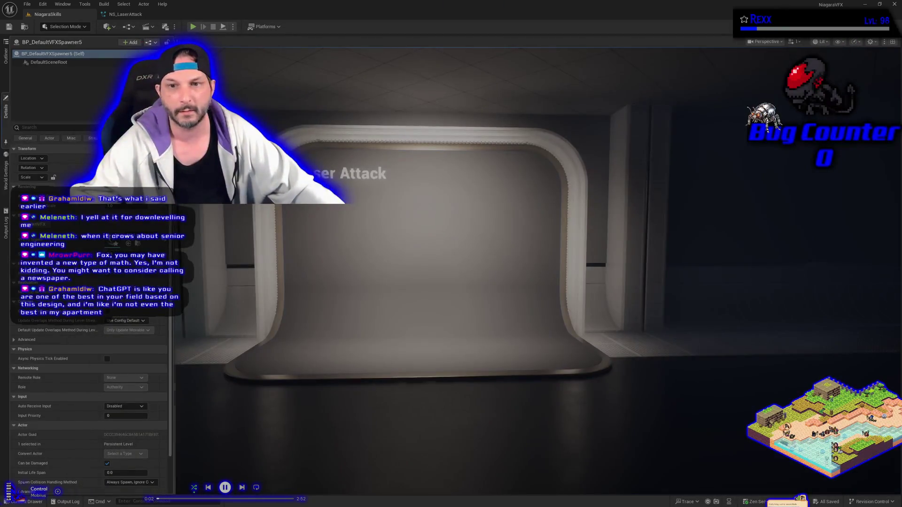